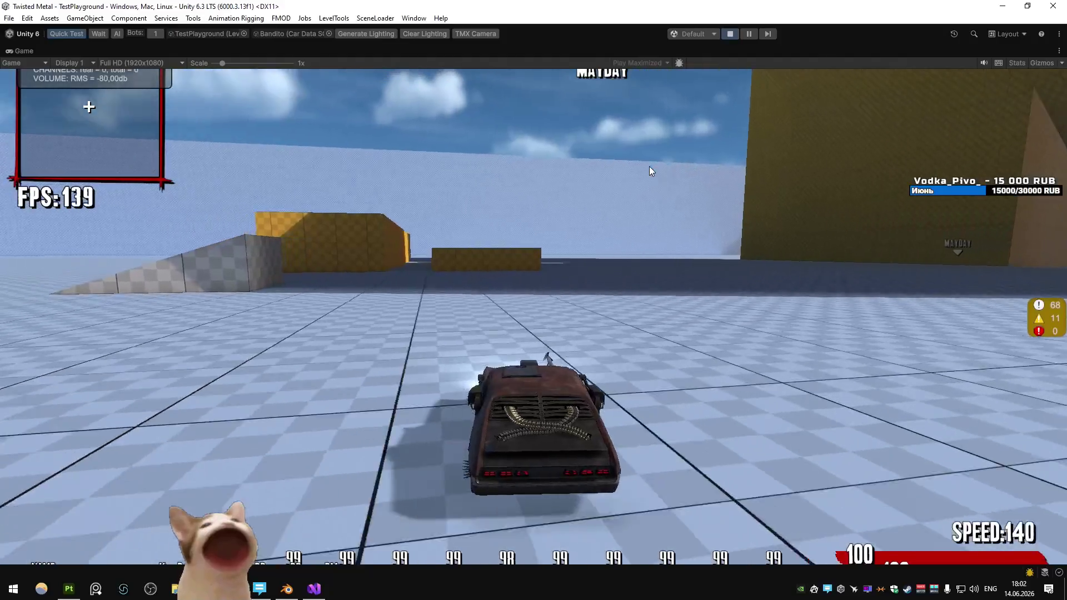
Step: Drive Bandito around the test arena with WASD, firing its guns, then pause with Esc
{"action": "key", "text": "w"}
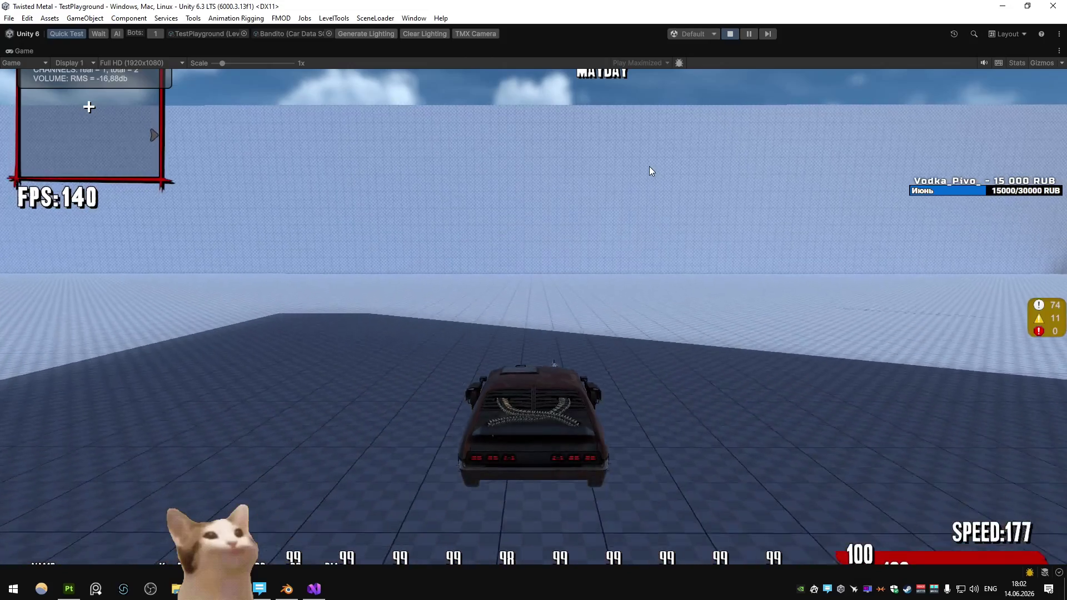
{"action": "key", "text": "a"}
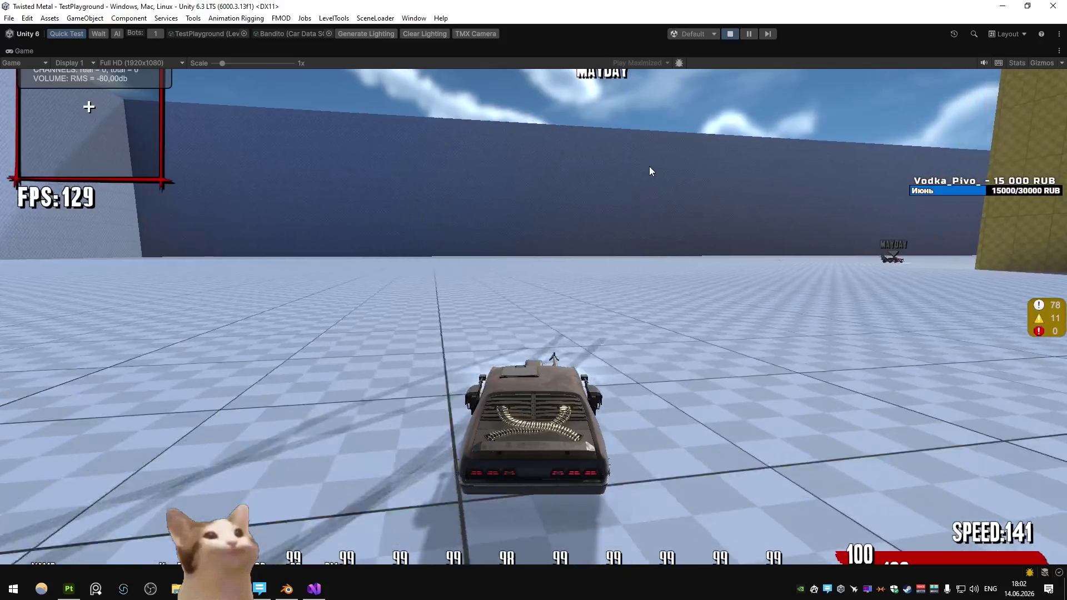
{"action": "key", "text": "d"}
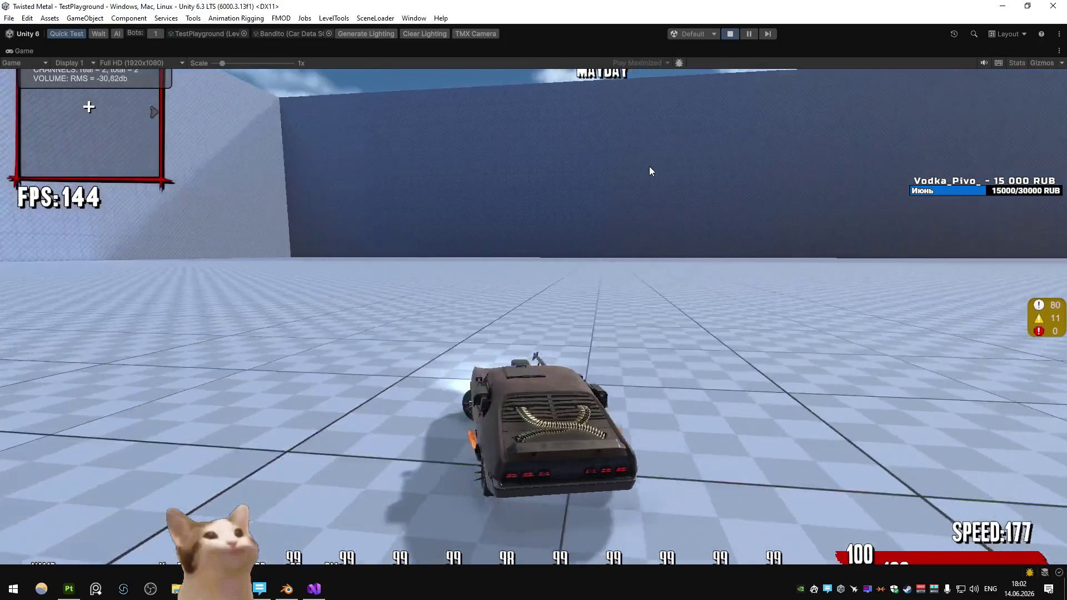
{"action": "key", "text": "d"}
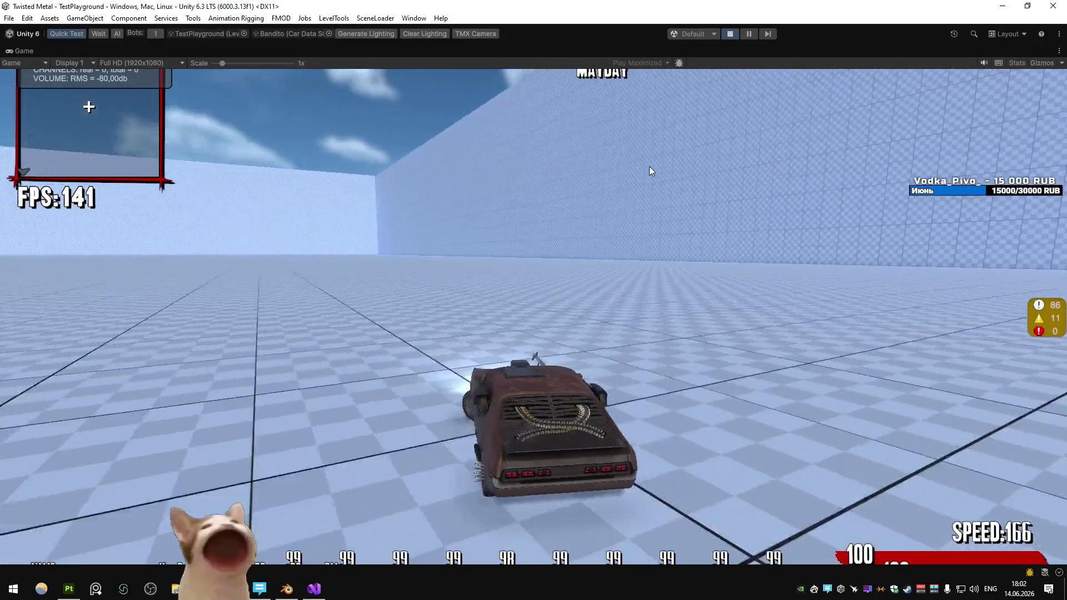
{"action": "key", "text": "a"}
{"action": "key", "text": "a"}
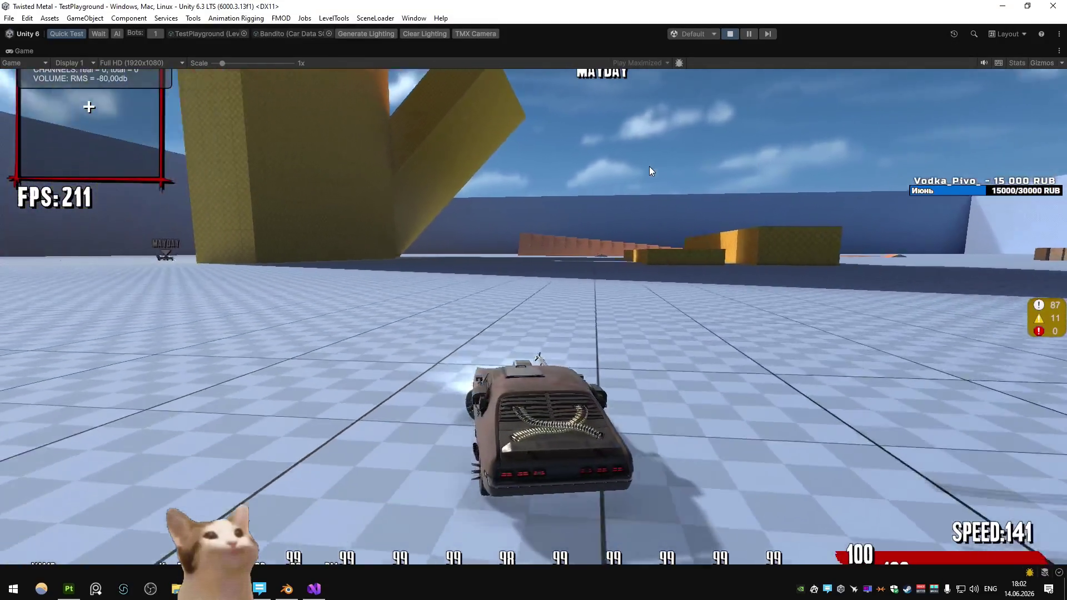
{"action": "key", "text": "a"}
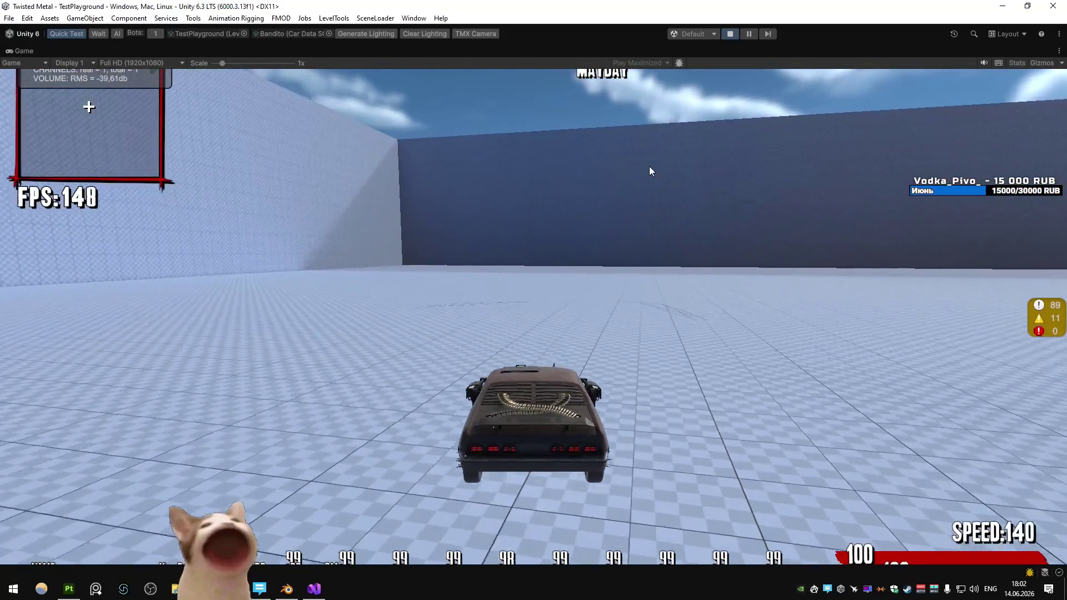
{"action": "left_click", "coordinate": [649, 171]}
{"action": "key", "text": "a"}
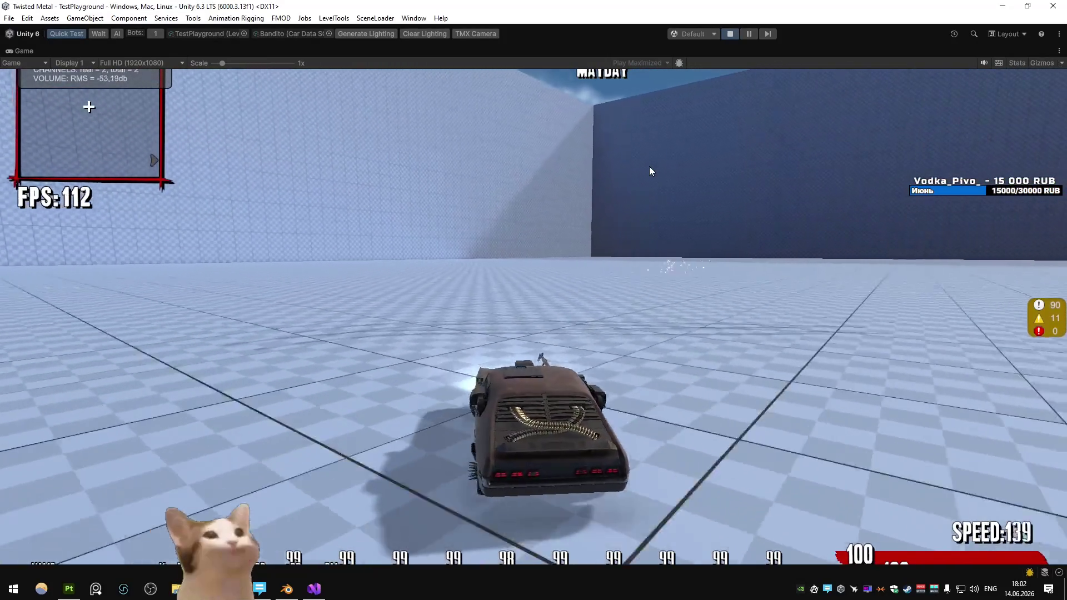
{"action": "key", "text": "d"}
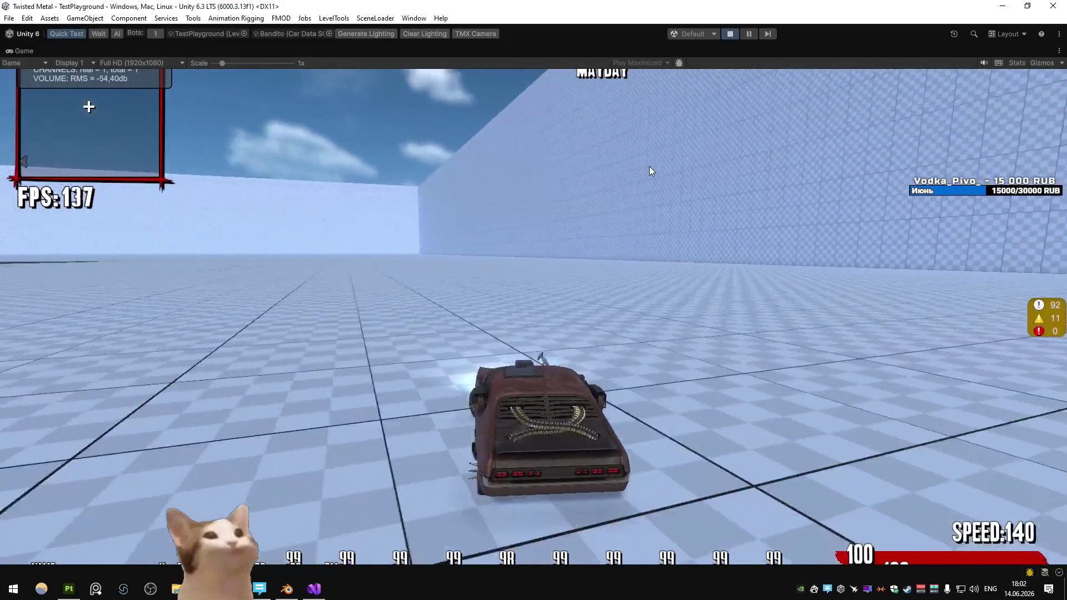
{"action": "key", "text": "a"}
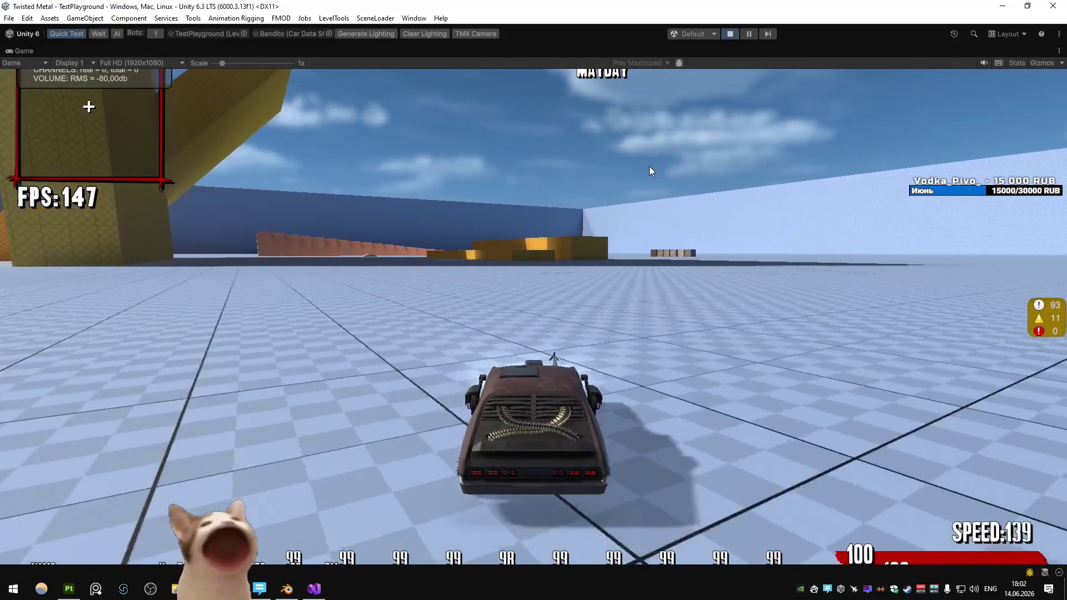
{"action": "key", "text": "d"}
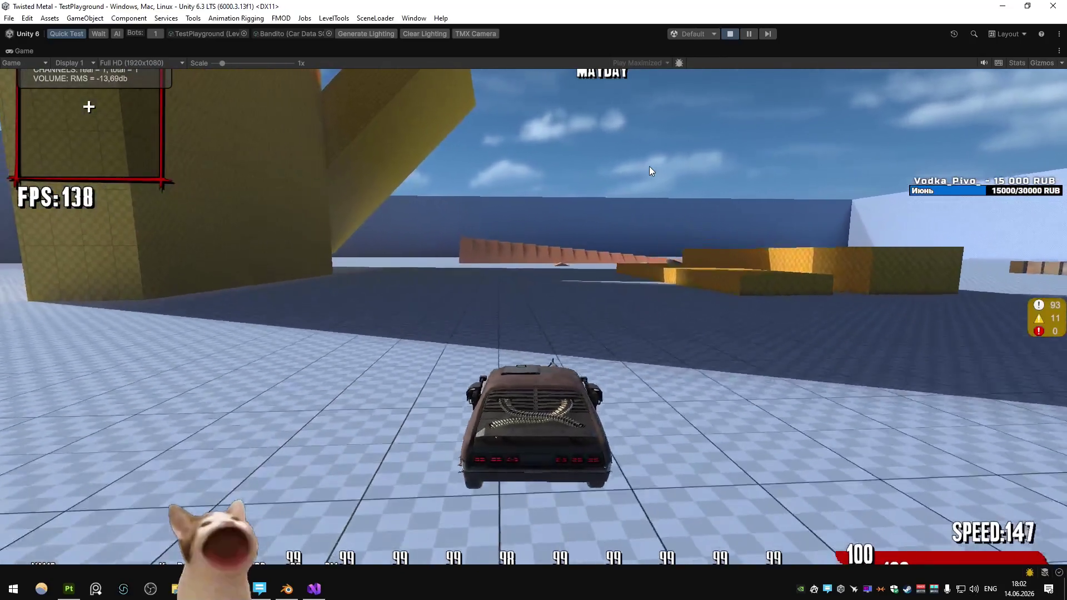
{"action": "key", "text": "d"}
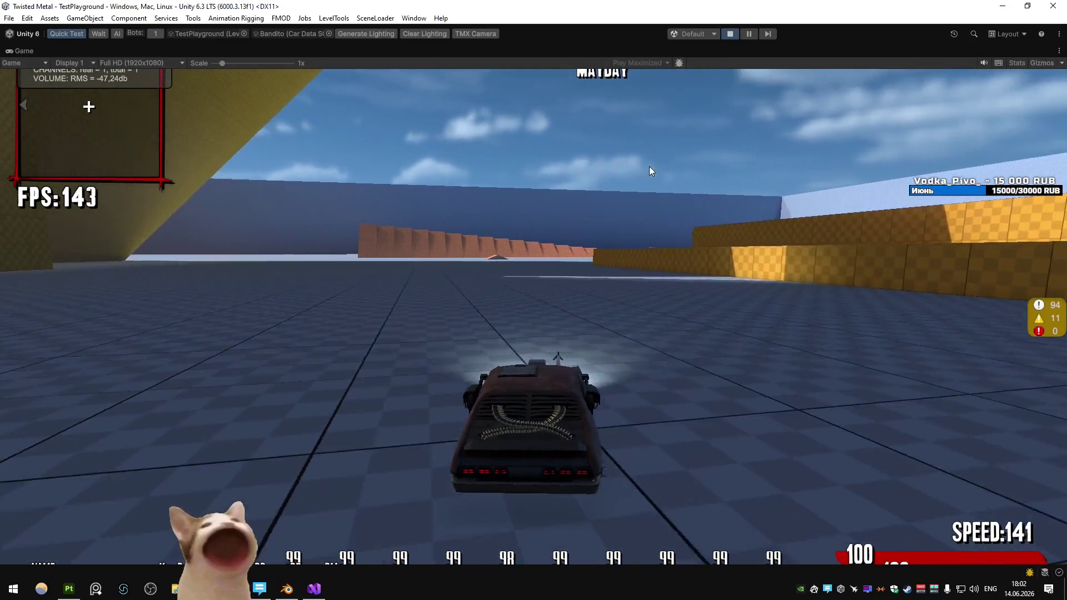
{"action": "key", "text": "a"}
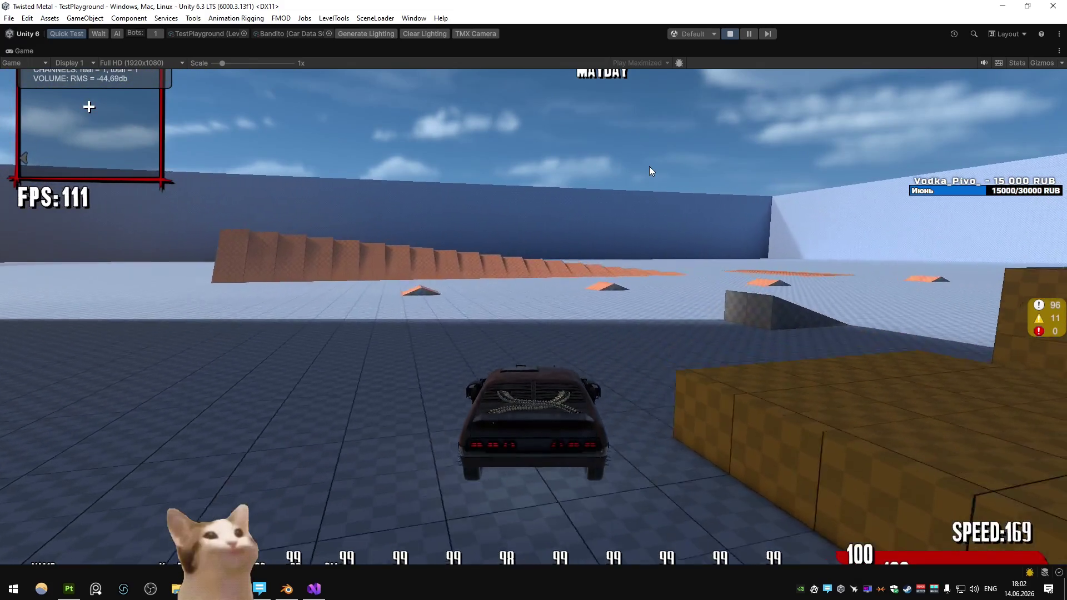
{"action": "key", "text": "d"}
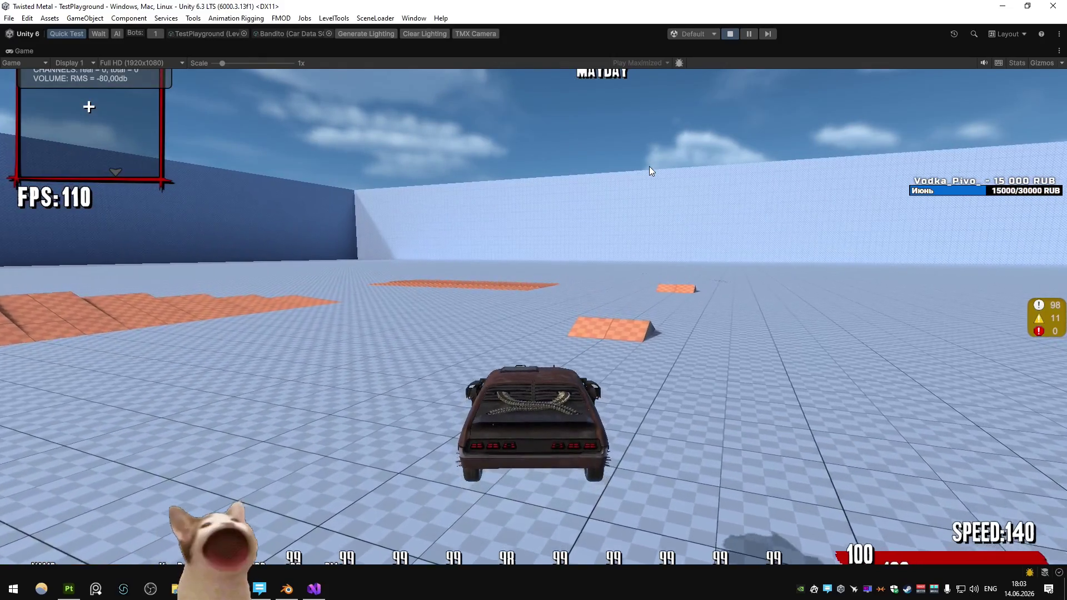
{"action": "key", "text": "a"}
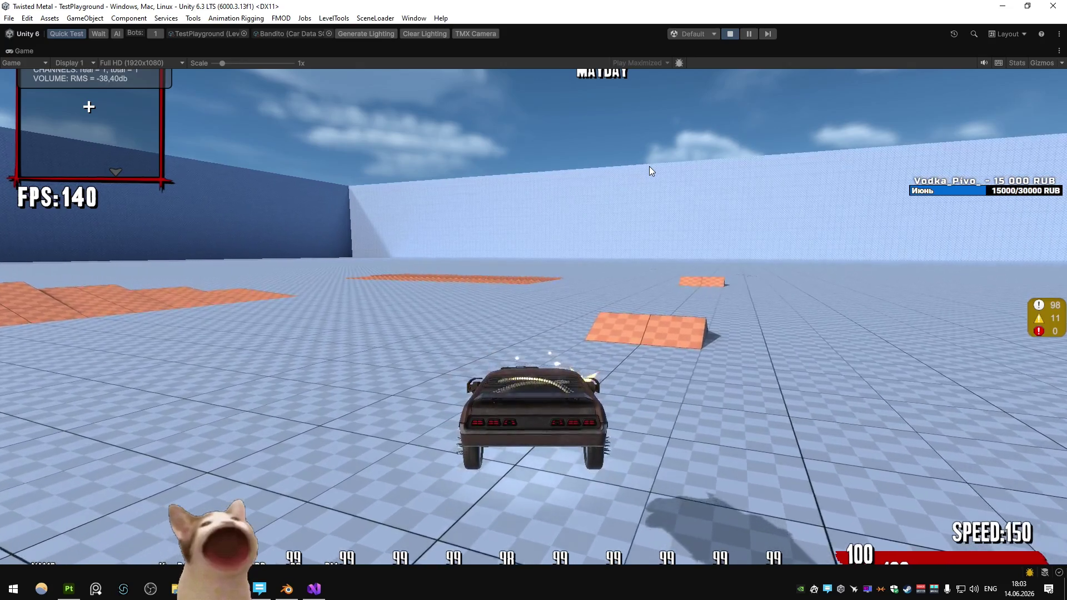
{"action": "key", "text": "a"}
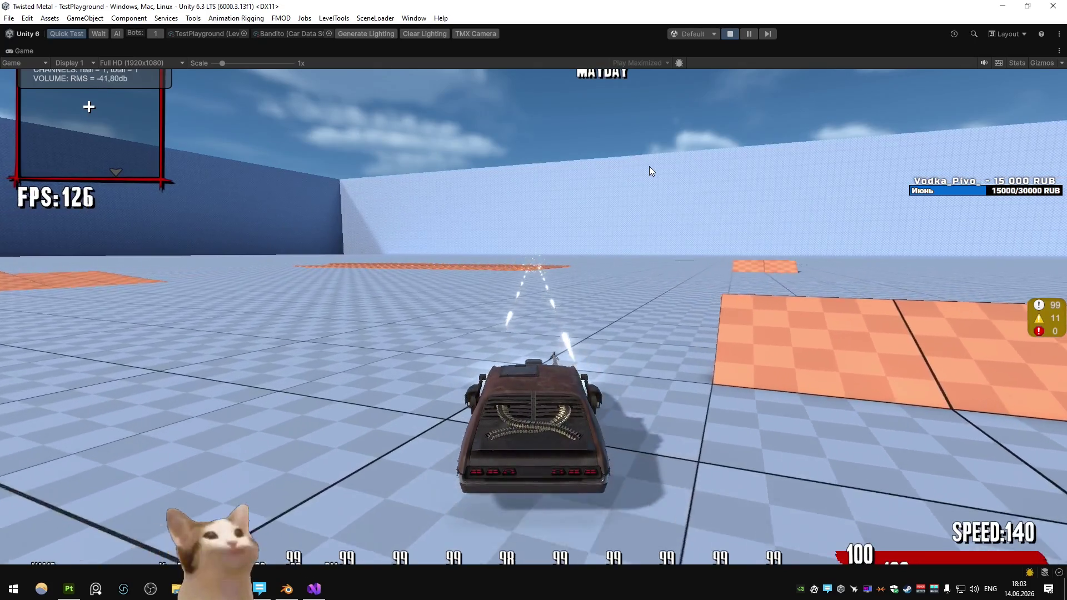
{"action": "key", "text": "d"}
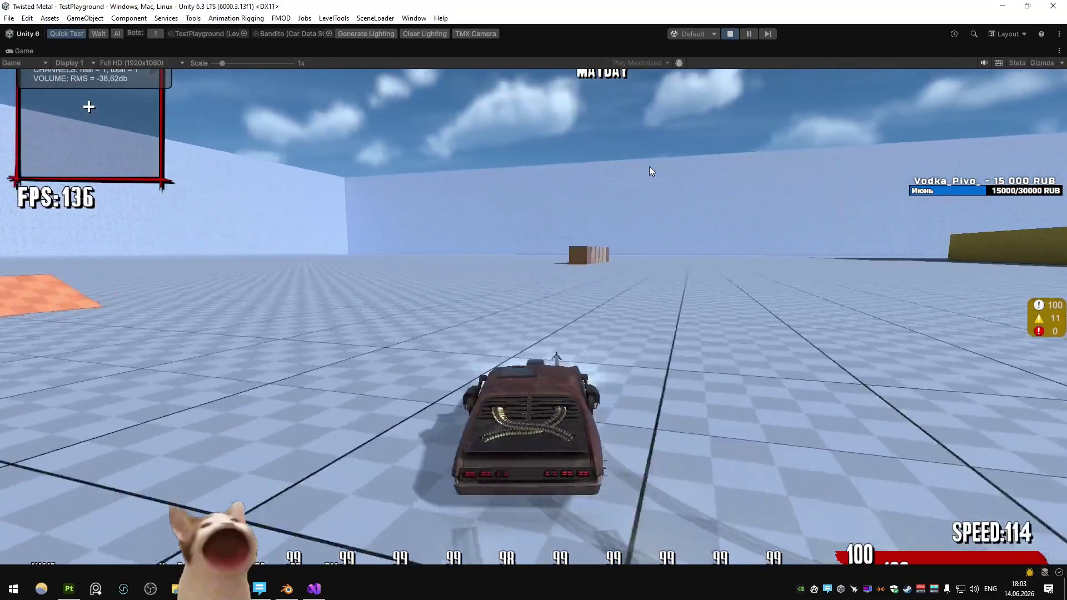
{"action": "key", "text": "a"}
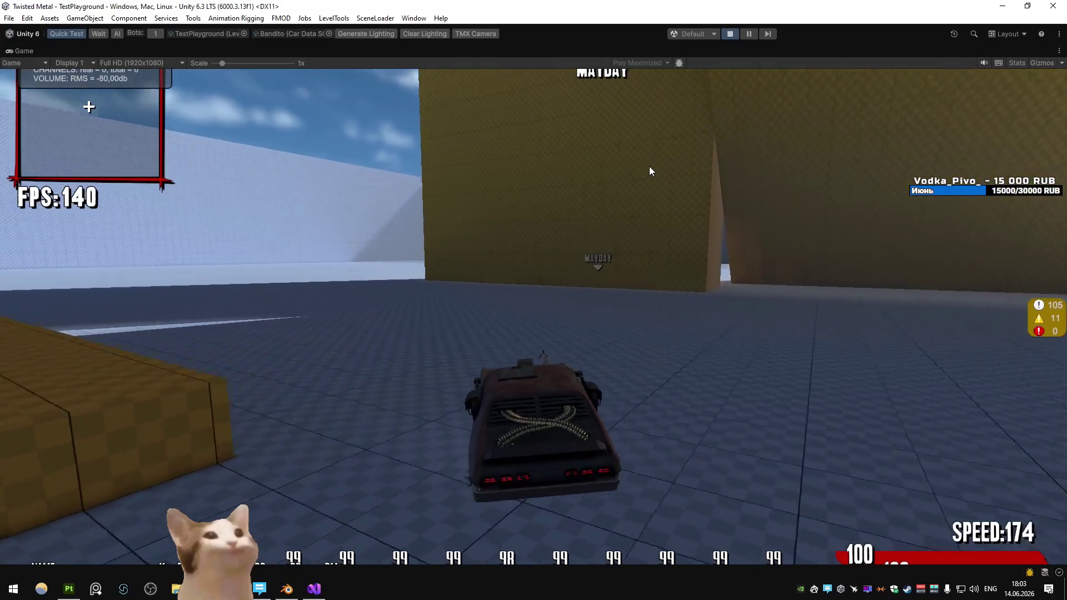
{"action": "key", "text": "a"}
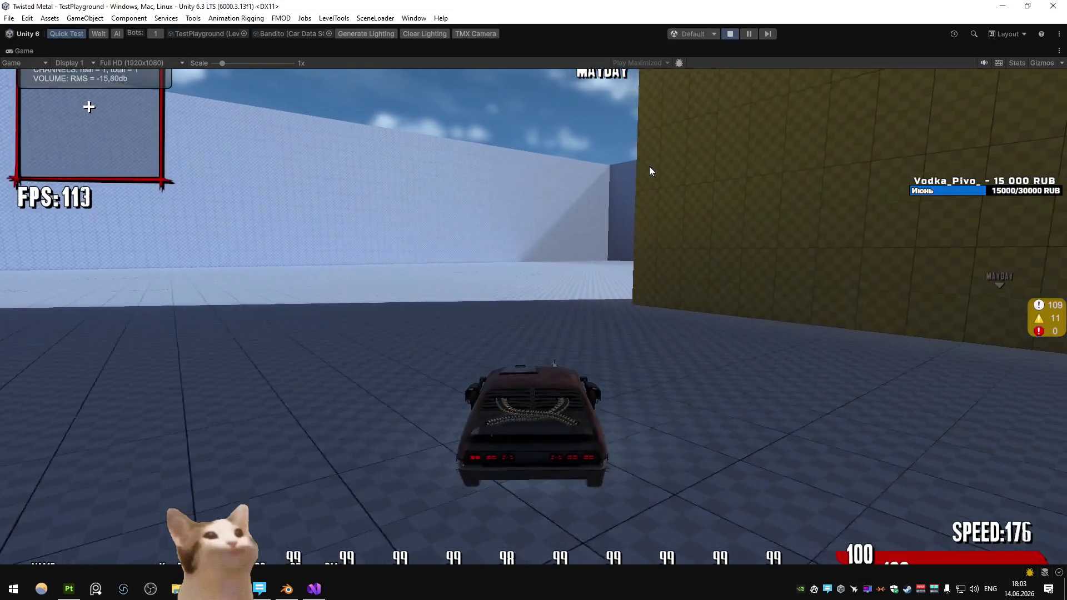
{"action": "key", "text": "a"}
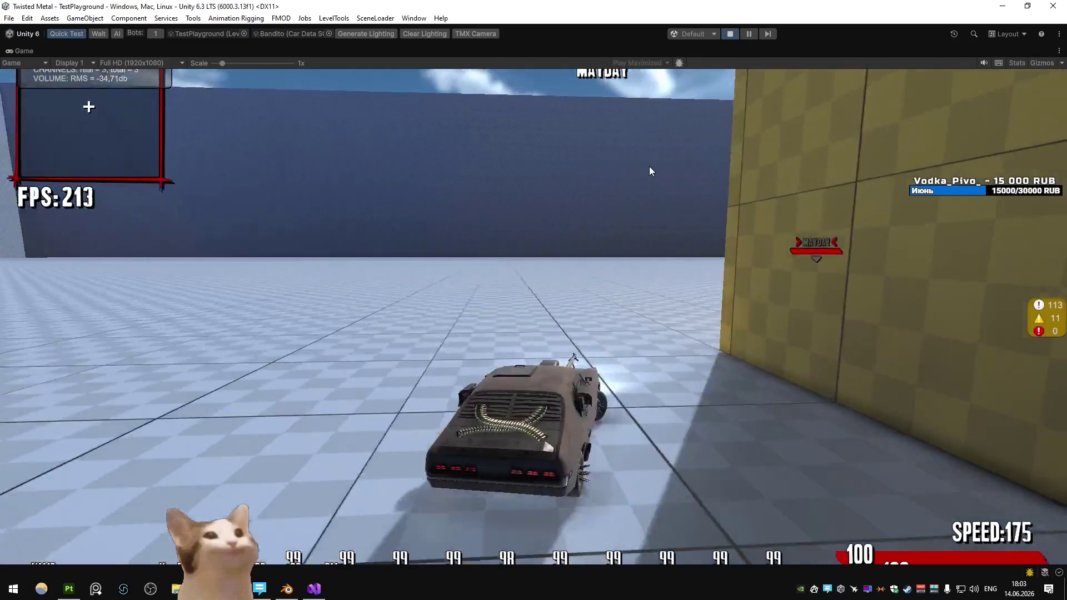
{"action": "key", "text": "a"}
{"action": "key", "text": "a"}
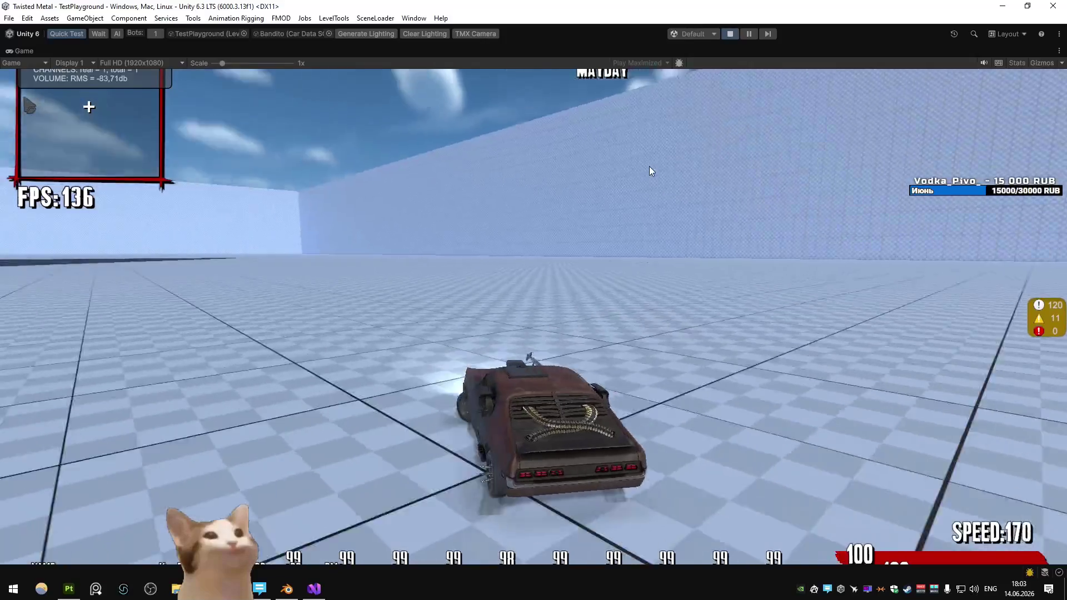
{"action": "key", "text": "a"}
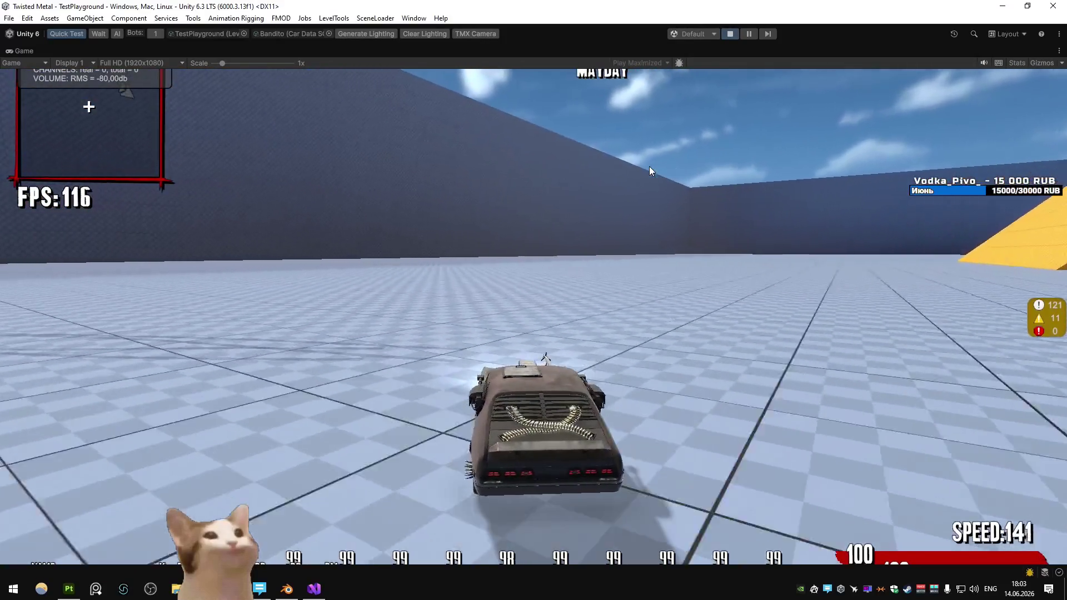
{"action": "key", "text": "d"}
{"action": "key", "text": "d"}
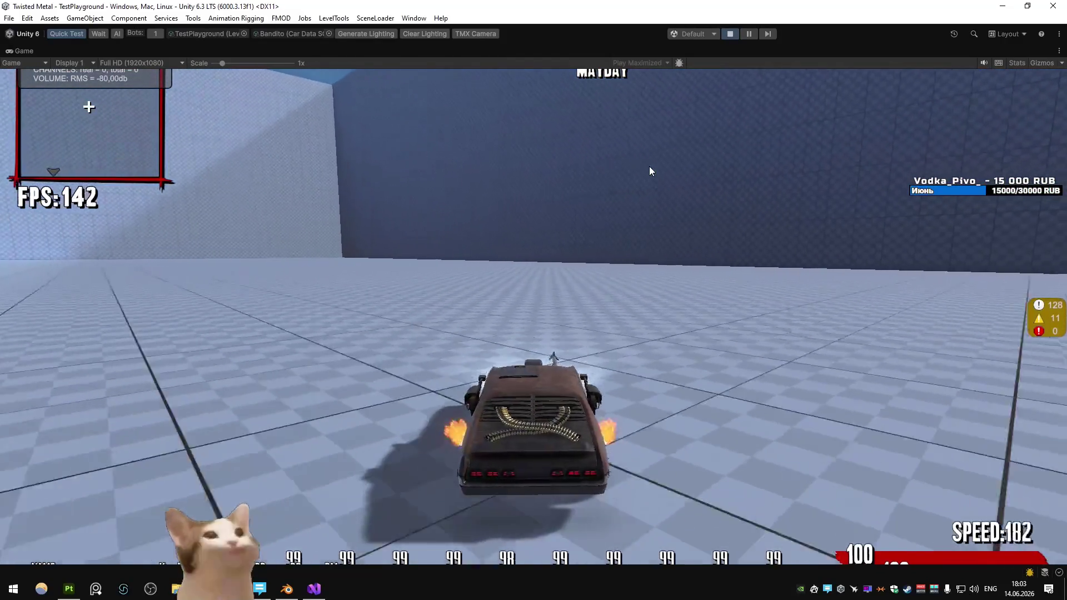
{"action": "key", "text": "a"}
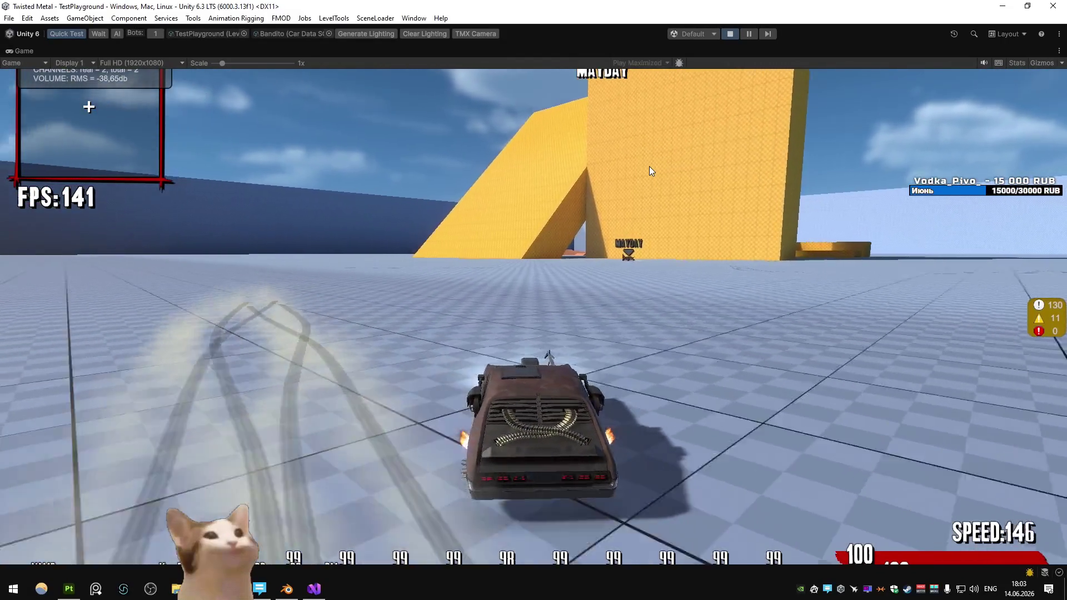
{"action": "key", "text": "a"}
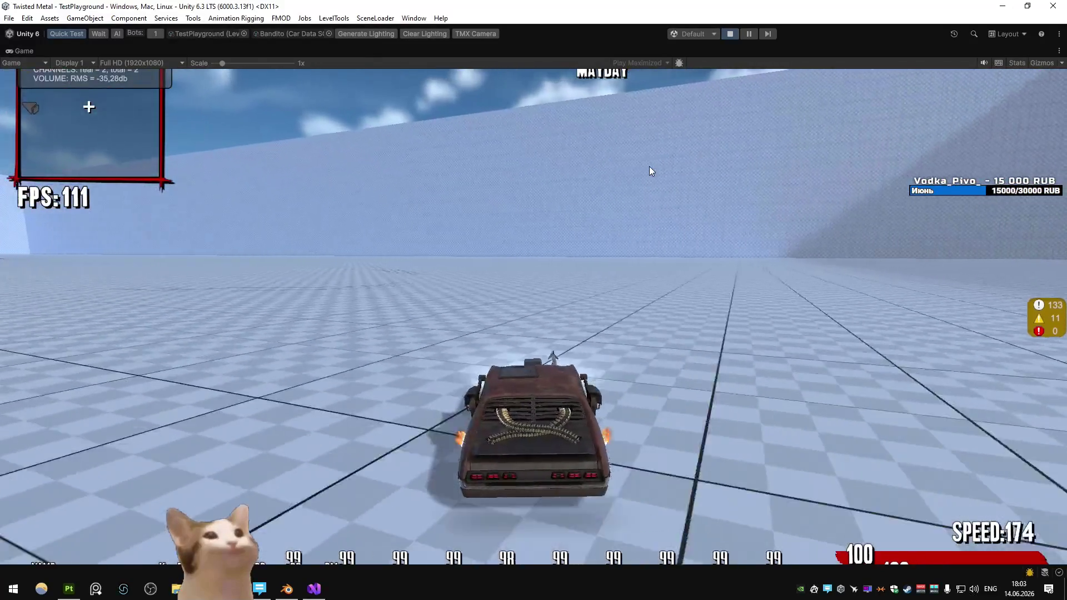
{"action": "key", "text": "Escape"}
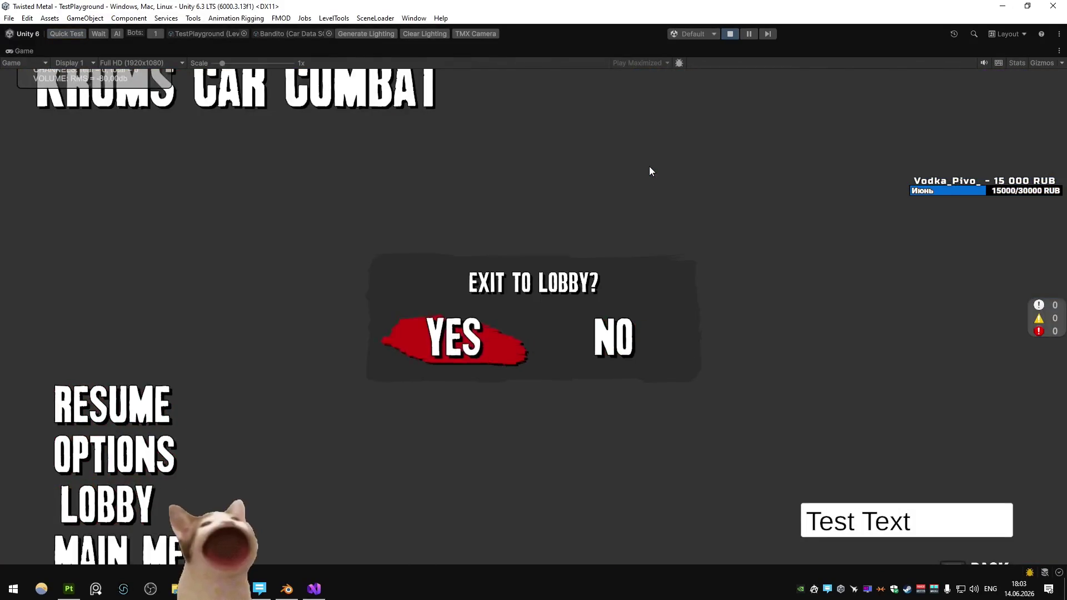
Step: Confirm exiting to the lobby and pick Bandito as the vehicle
{"action": "key", "text": "Return"}
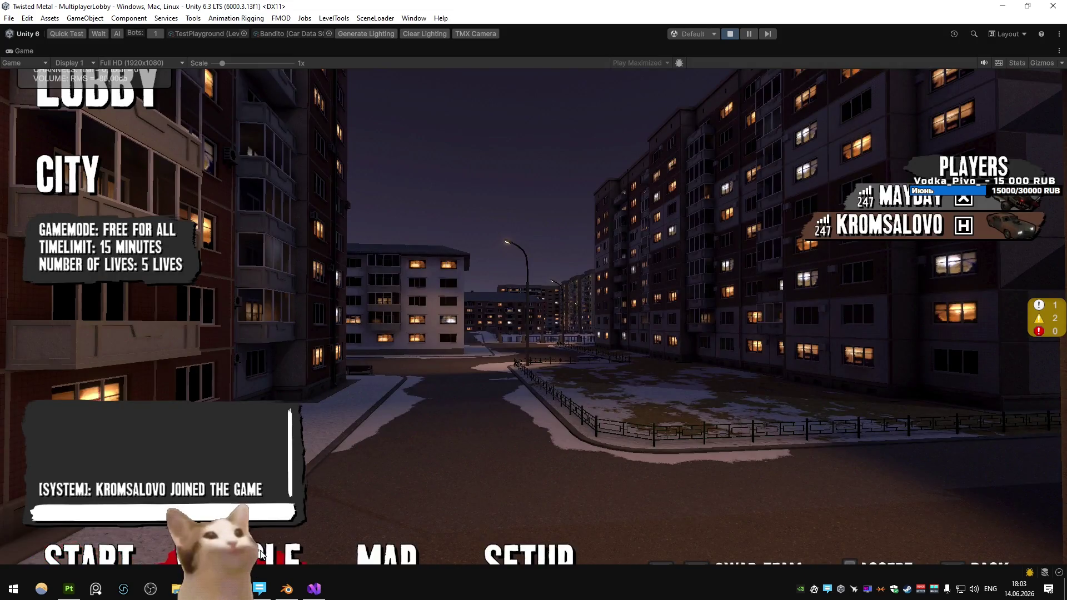
{"action": "left_click", "coordinate": [260, 553]}
{"action": "left_click", "coordinate": [161, 487]}
Step: Un-maximize the Game view to restore the editor layout and orbit the Scene view
{"action": "right_click", "coordinate": [24, 51]}
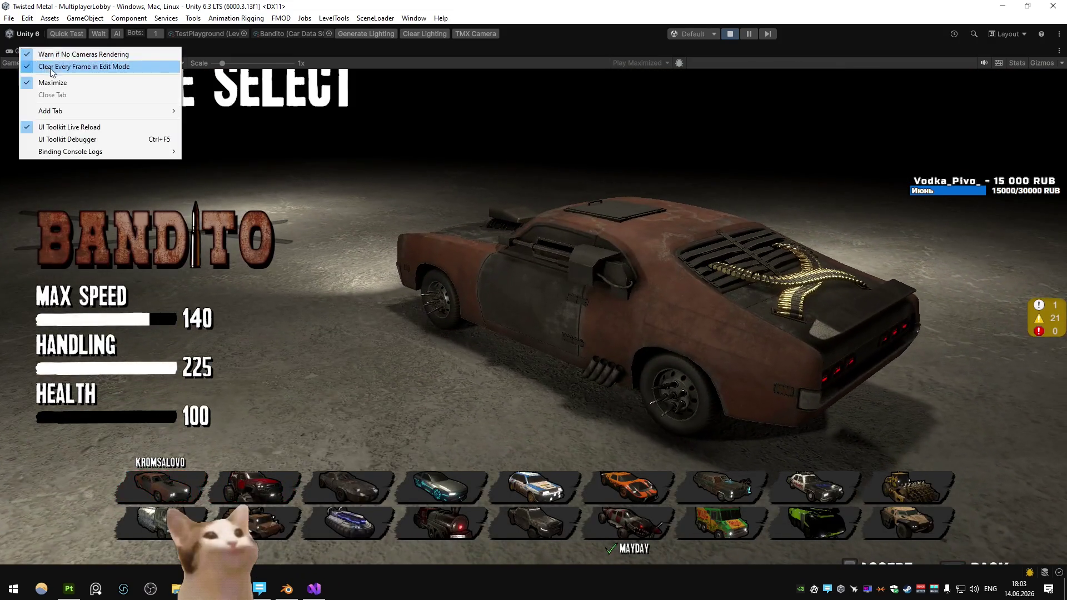
{"action": "left_click", "coordinate": [51, 82]}
{"action": "mouse_move", "coordinate": [313, 189]}
{"action": "left_mouse_down"}
{"action": "mouse_move", "coordinate": [486, 191]}
{"action": "mouse_move", "coordinate": [490, 243]}
{"action": "mouse_move", "coordinate": [832, 321]}
{"action": "mouse_move", "coordinate": [860, 442]}
{"action": "mouse_move", "coordinate": [517, 350]}
{"action": "mouse_move", "coordinate": [595, 397]}
{"action": "mouse_move", "coordinate": [524, 376]}
{"action": "mouse_move", "coordinate": [571, 384]}
{"action": "mouse_move", "coordinate": [594, 359]}
{"action": "left_mouse_up"}
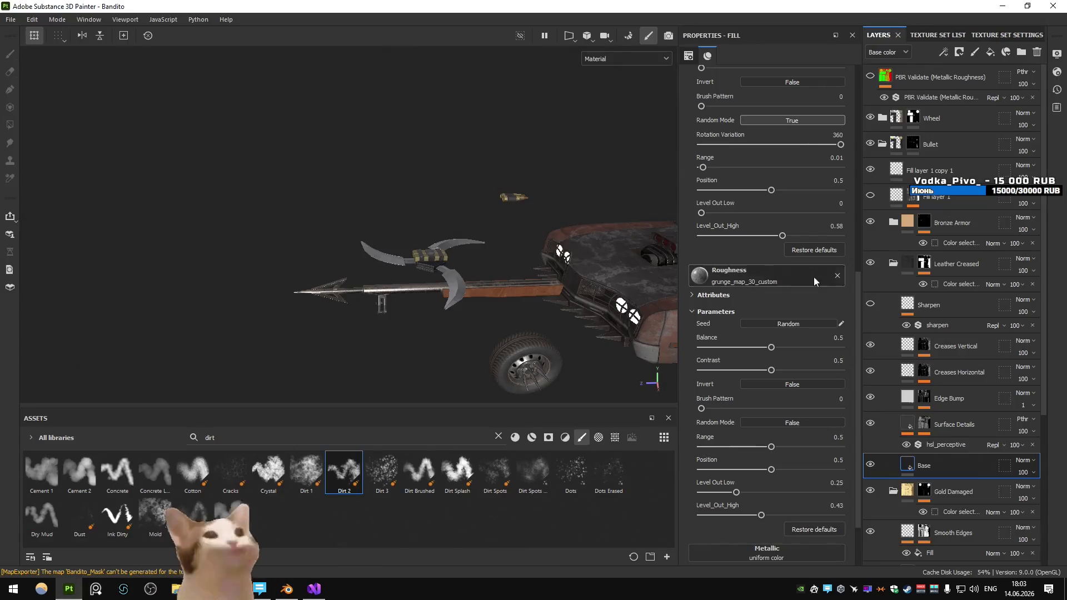
Step: Review the Bandito texture sets and the Dust General layer's mask, orbiting toward the hood
{"action": "left_click", "coordinate": [933, 35]}
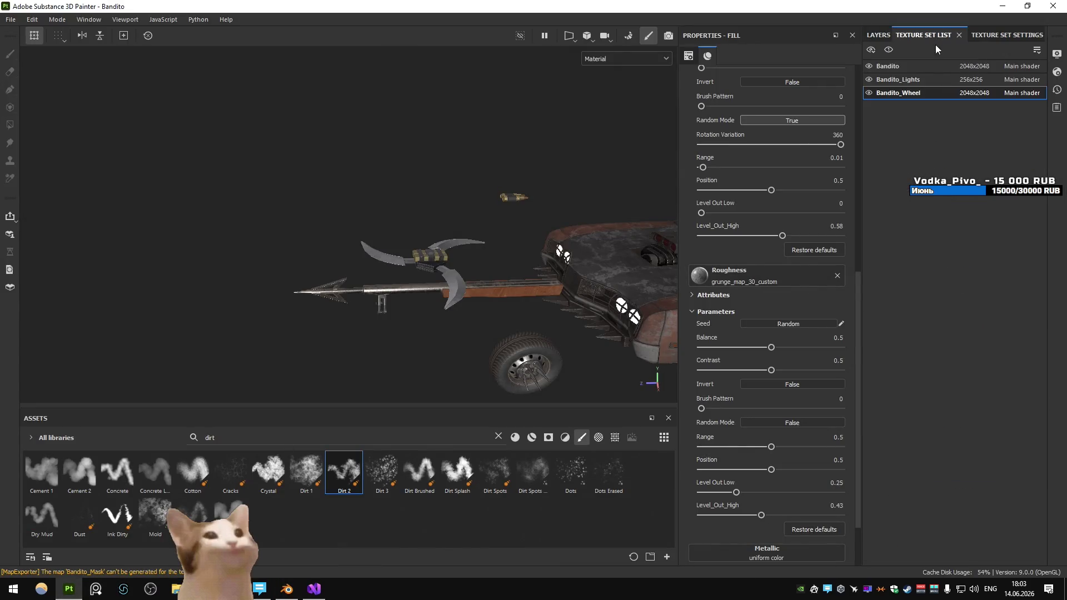
{"action": "left_click", "coordinate": [878, 34]}
{"action": "mouse_move", "coordinate": [500, 194]}
{"action": "left_mouse_down"}
{"action": "mouse_move", "coordinate": [374, 209]}
{"action": "mouse_move", "coordinate": [556, 312]}
{"action": "mouse_move", "coordinate": [415, 255]}
{"action": "mouse_move", "coordinate": [469, 235]}
{"action": "left_mouse_up"}
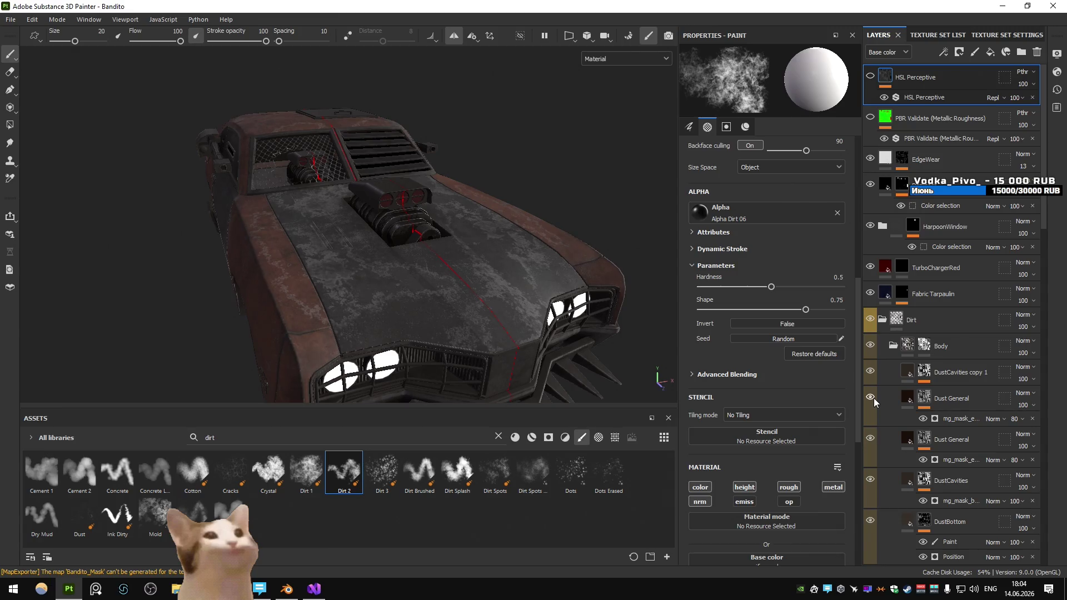
{"action": "left_click", "coordinate": [924, 397]}
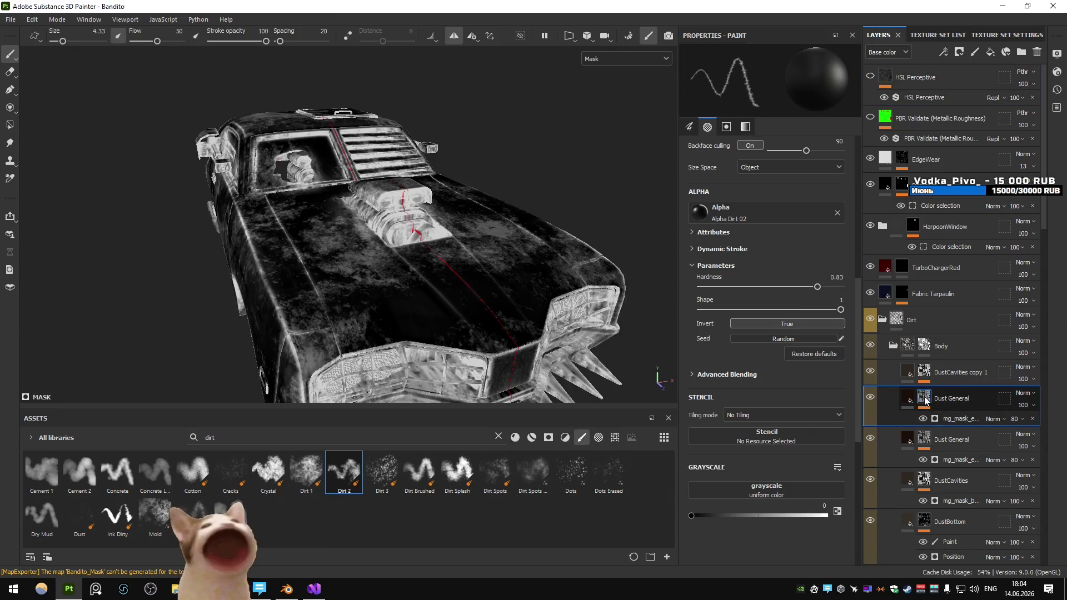
Step: Inspect the Dust General fill content on the hood, then switch past Blender to Unity
{"action": "left_click", "coordinate": [907, 399]}
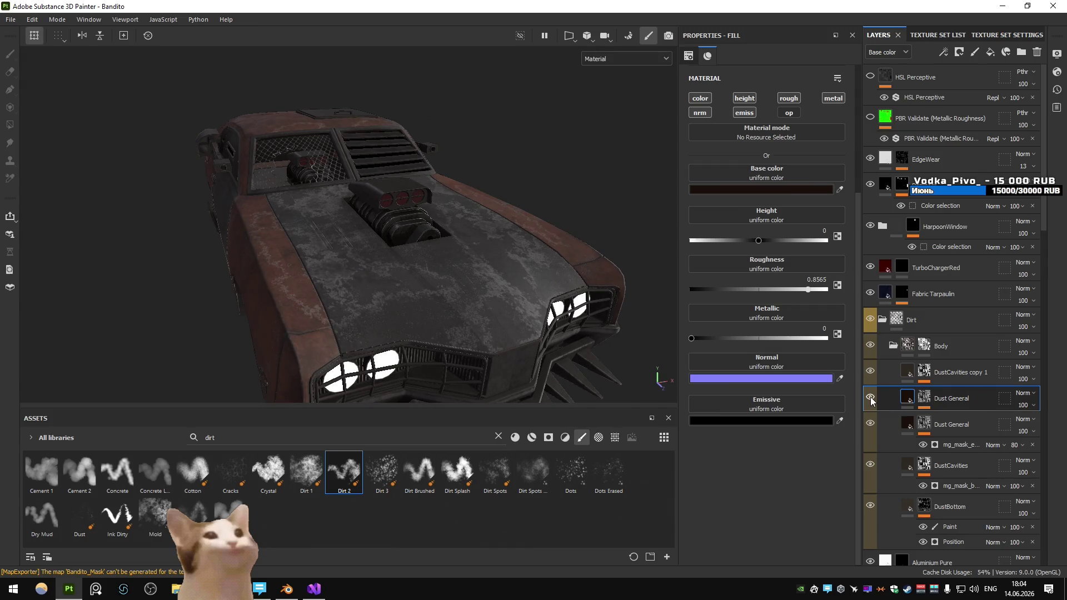
{"action": "left_click_drag", "start_coordinate": [537, 232], "coordinate": [417, 156]}
{"action": "key", "text": "alt+Tab"}
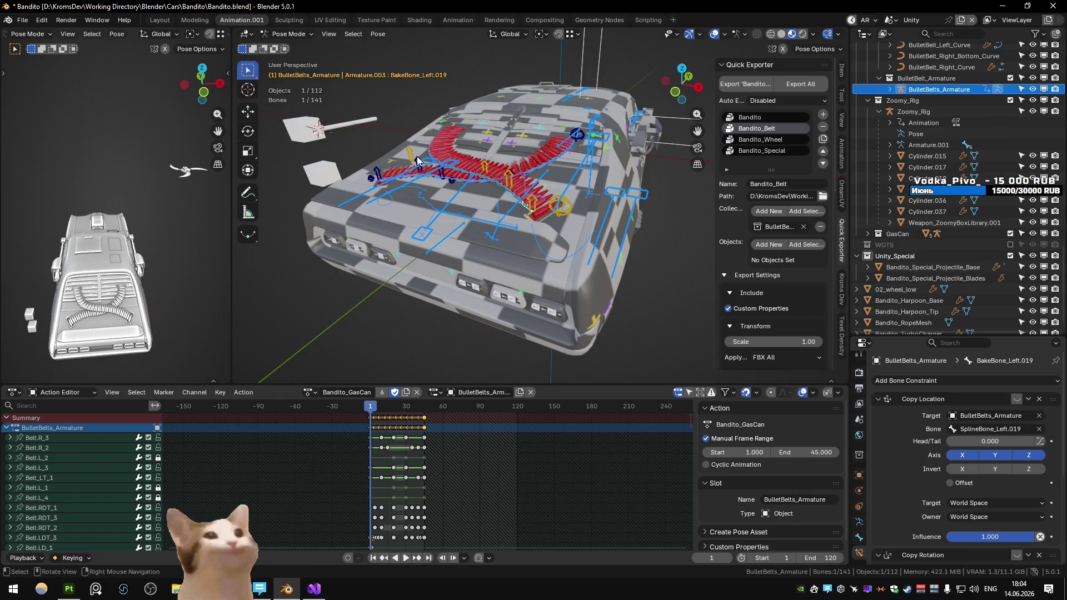
{"action": "key", "text": "alt+Tab"}
{"action": "key", "text": "alt+Tab"}
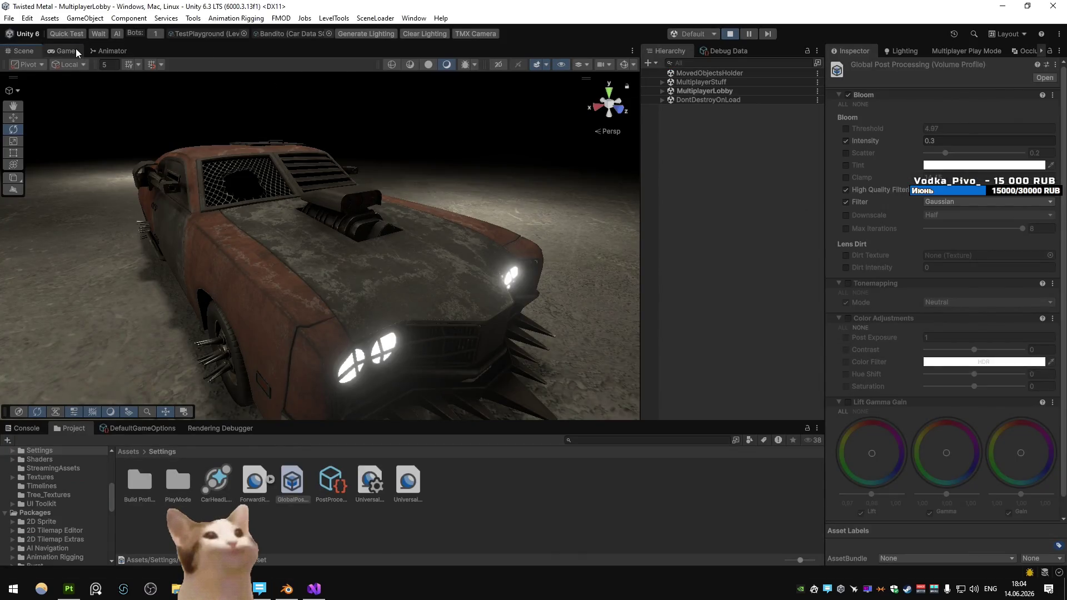
Step: Maximize the Game view to show Bandito on Vehicle Select, then view the car's left side
{"action": "right_click", "coordinate": [75, 48]}
{"action": "left_click", "coordinate": [92, 83]}
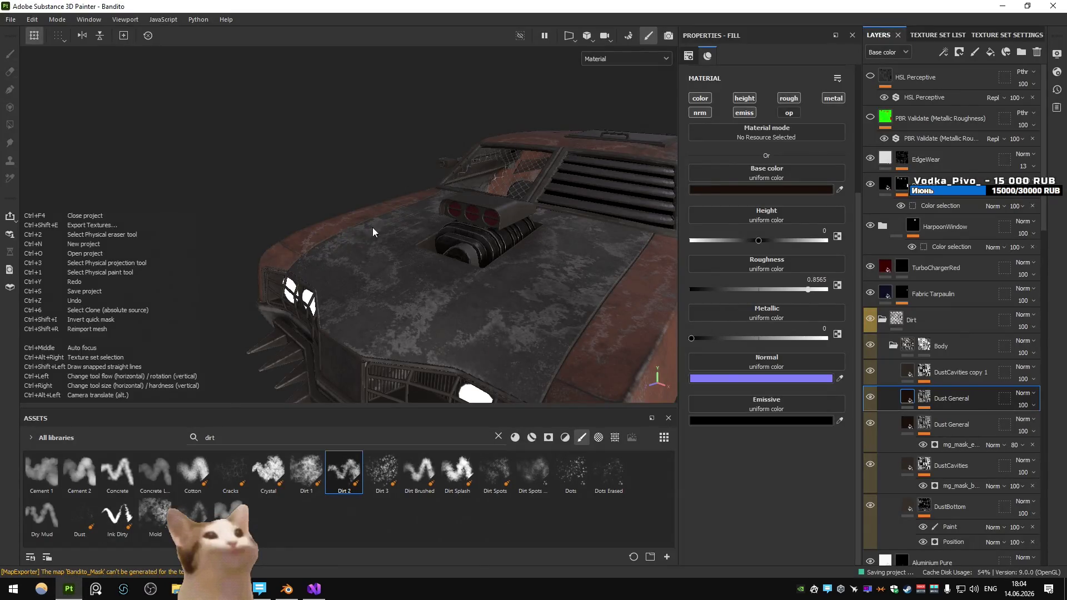
{"action": "mouse_move", "coordinate": [372, 228]}
{"action": "left_mouse_down"}
{"action": "mouse_move", "coordinate": [542, 231]}
{"action": "mouse_move", "coordinate": [312, 261]}
{"action": "mouse_move", "coordinate": [500, 262]}
{"action": "left_mouse_up"}
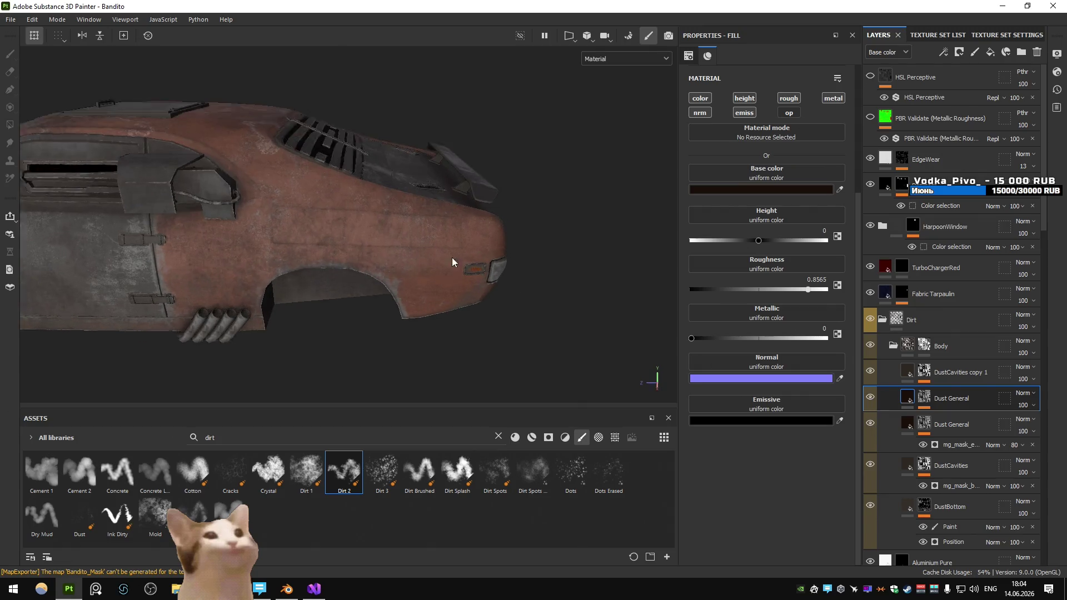
Step: Hide the Dirt layer group and the Body dust layers on the car
{"action": "left_click", "coordinate": [871, 319]}
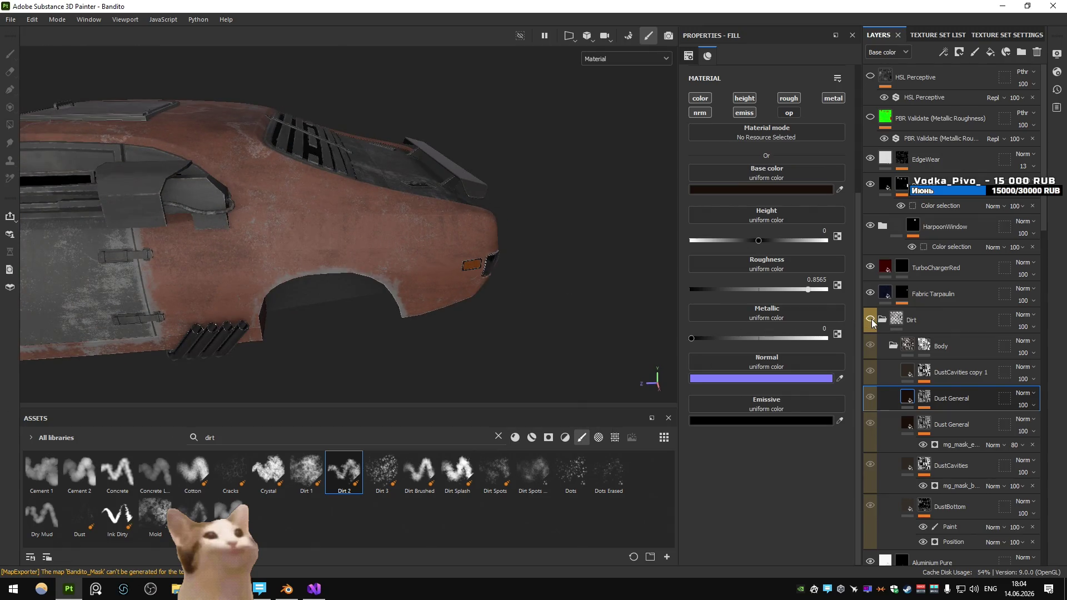
{"action": "scroll", "coordinate": [510, 293], "scroll_direction": "up", "scroll_amount": 5}
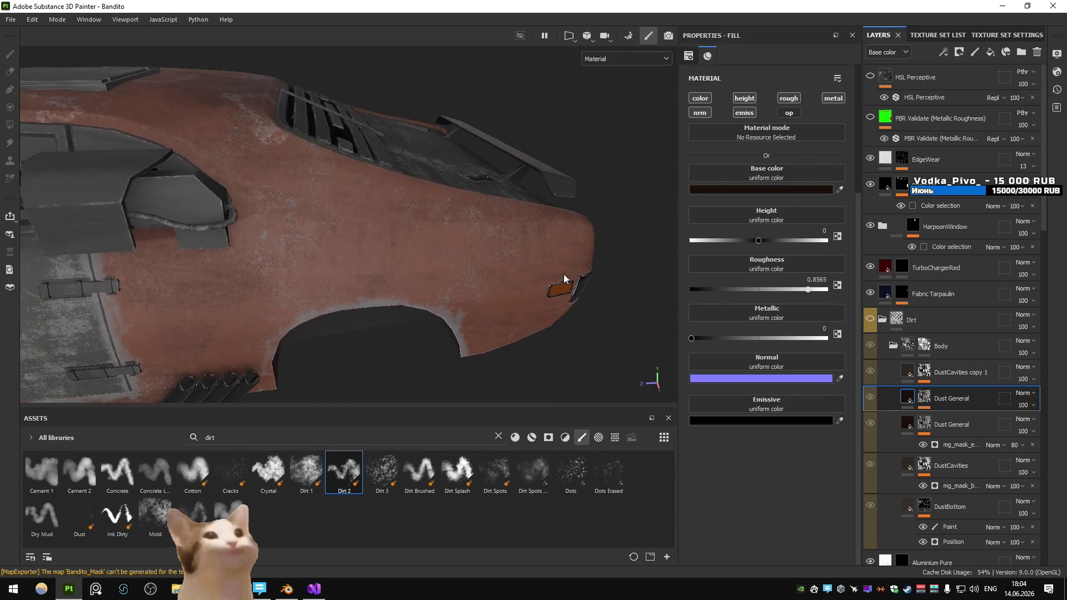
{"action": "scroll", "coordinate": [563, 274], "scroll_direction": "down", "scroll_amount": 5}
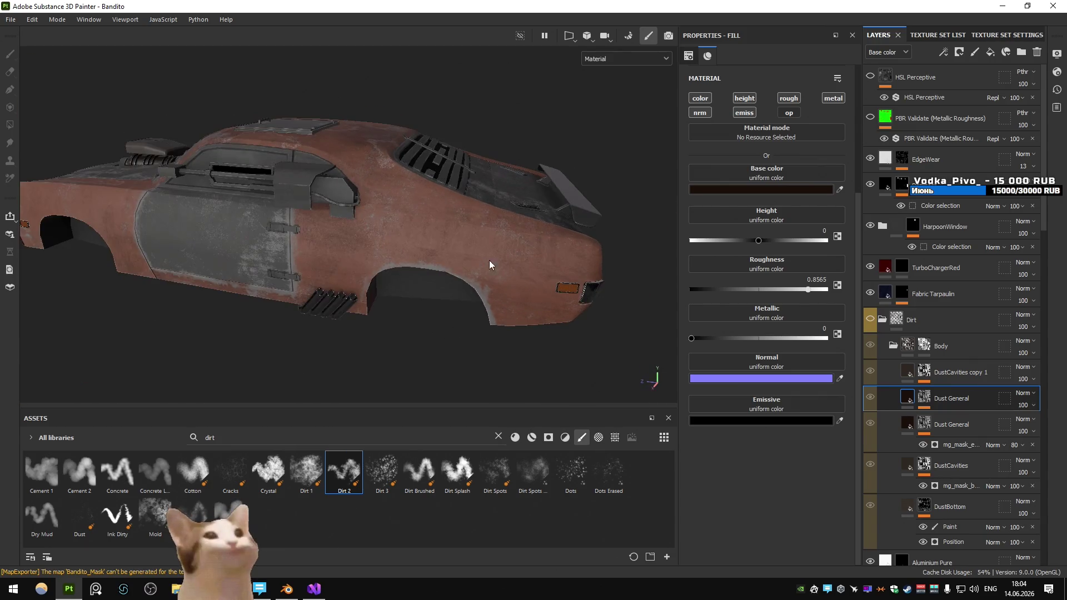
{"action": "left_click", "coordinate": [870, 346]}
Step: Save Bandito.blend in Blender and switch to the UV_Main view layer
{"action": "key", "text": "alt+Tab"}
{"action": "key", "text": "ctrl+s"}
{"action": "scroll", "coordinate": [493, 183], "scroll_direction": "down", "scroll_amount": 5}
{"action": "key", "text": "alt+2"}
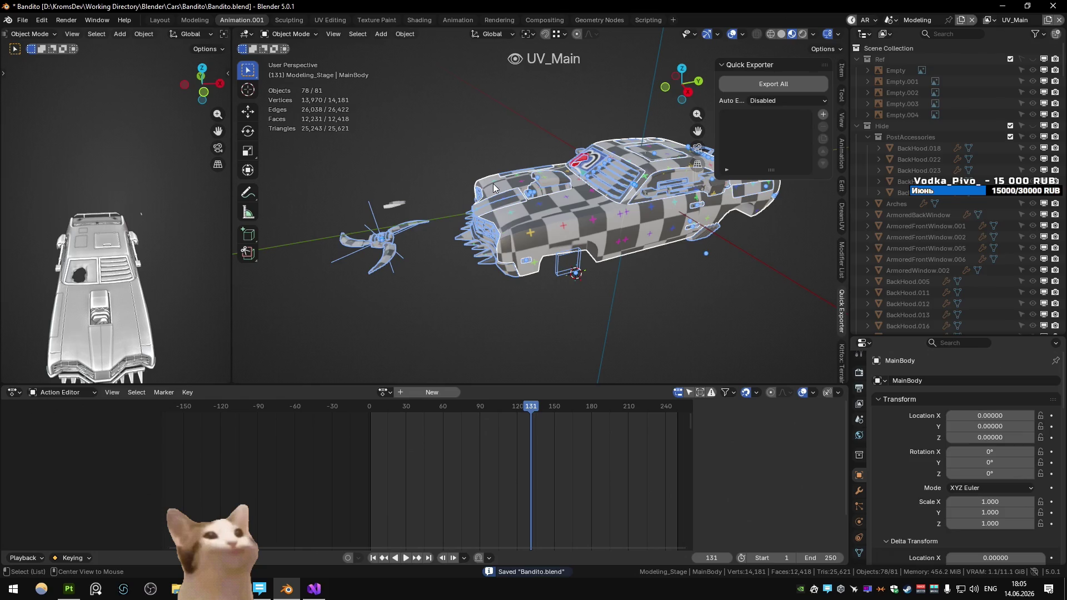
Step: Edit Bandito_Fire_Comp and MainBody together in the UV Editing workspace
{"action": "left_click_drag", "start_coordinate": [492, 183], "coordinate": [572, 225]}
{"action": "left_click", "coordinate": [571, 225]}
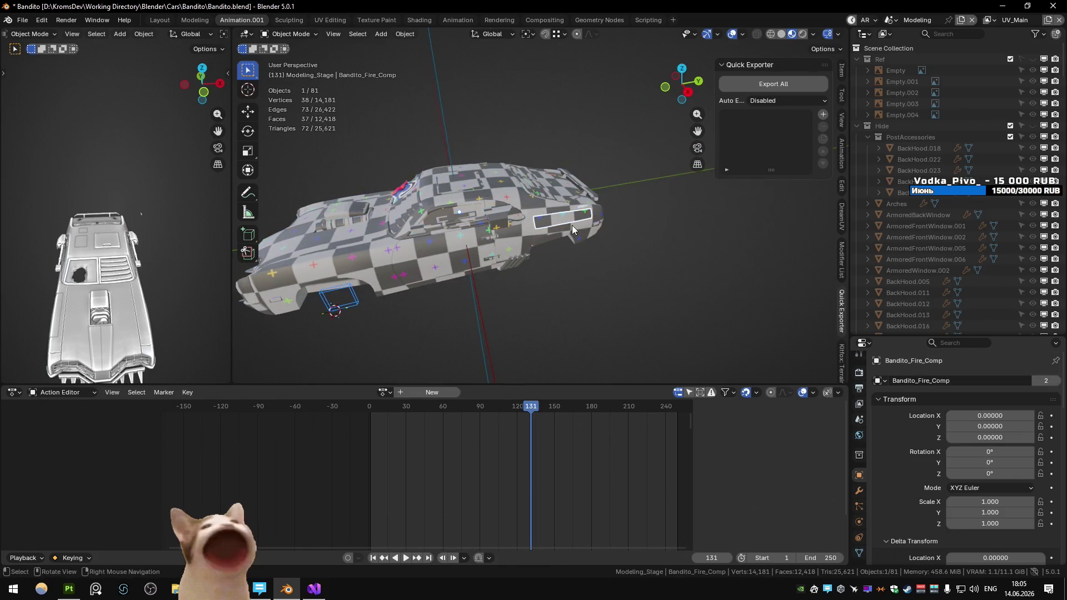
{"action": "left_click", "coordinate": [455, 158], "text": "shift"}
{"action": "key", "text": "Tab"}
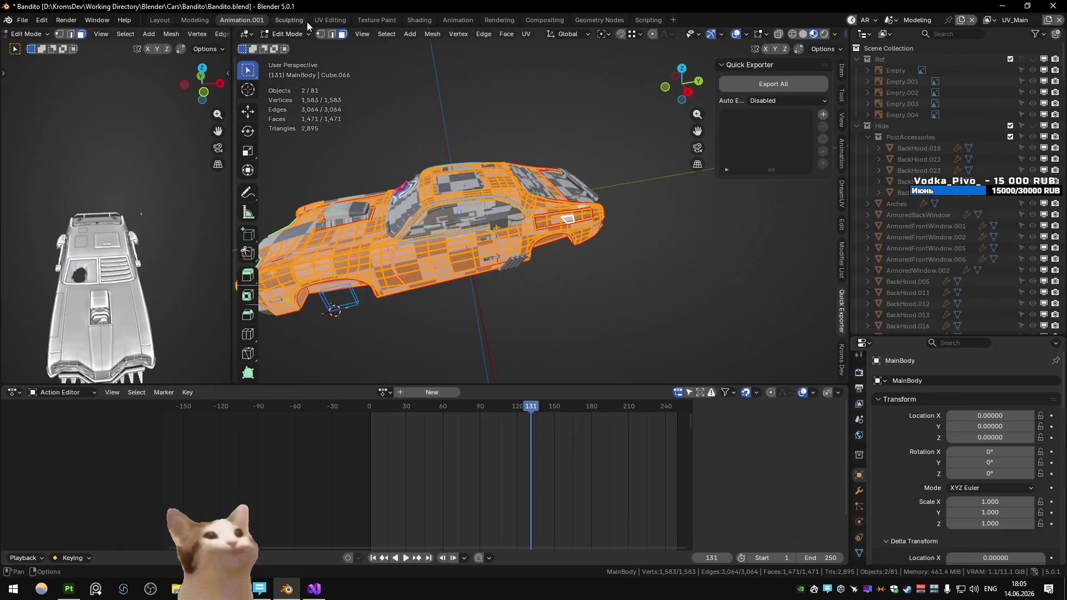
{"action": "left_click", "coordinate": [329, 20]}
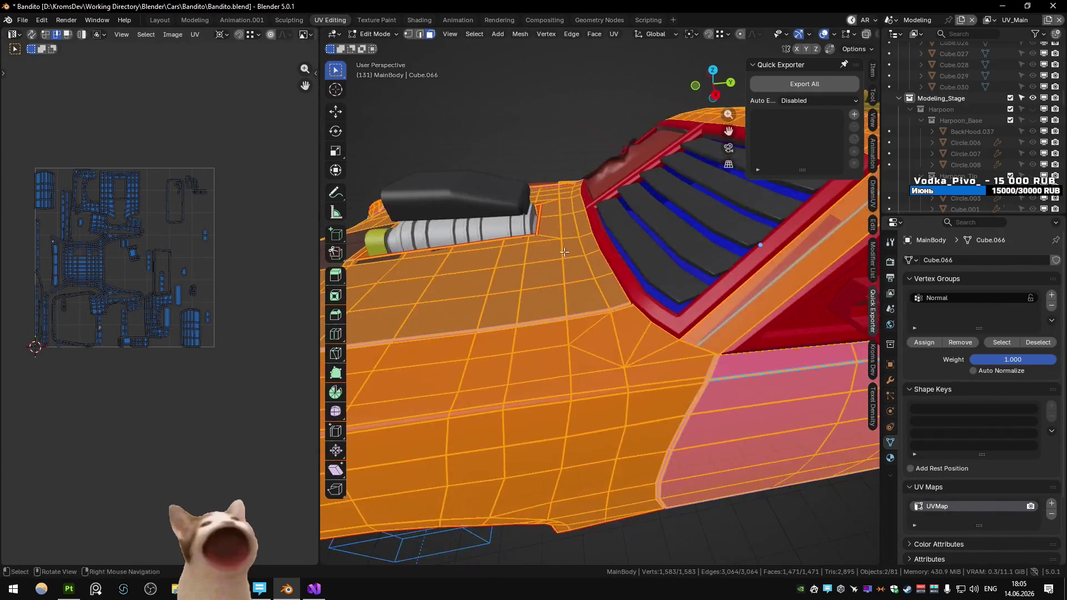
{"action": "scroll", "coordinate": [542, 249], "scroll_direction": "down", "scroll_amount": 5}
{"action": "scroll", "coordinate": [811, 305], "scroll_direction": "up", "scroll_amount": 3}
Step: Move the left UV strip beside the large island and snap the 2D cursor to it
{"action": "left_click", "coordinate": [672, 313]}
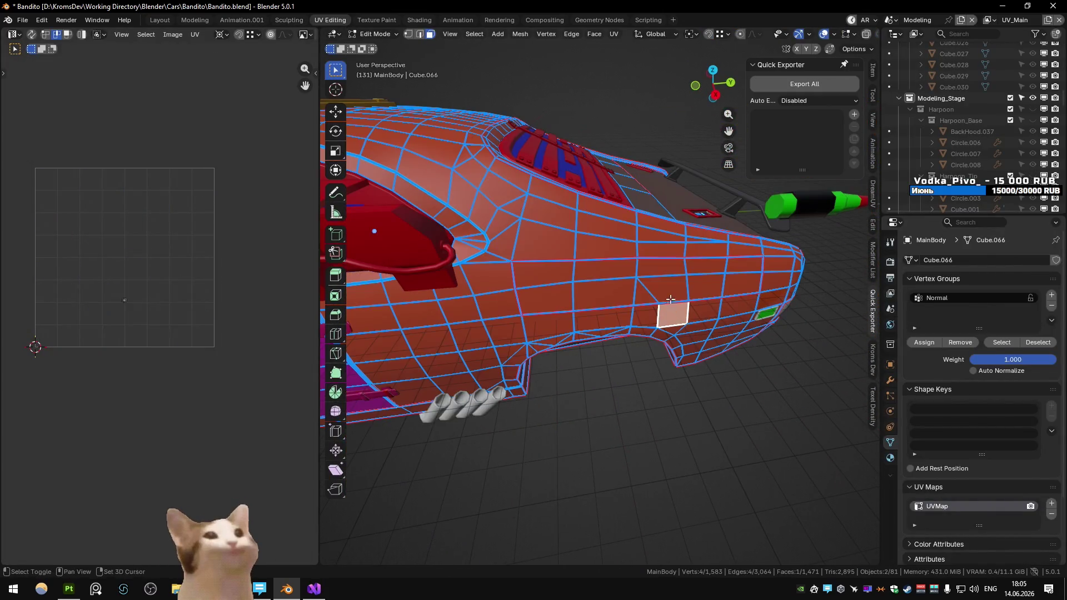
{"action": "left_click", "coordinate": [663, 289], "text": "shift"}
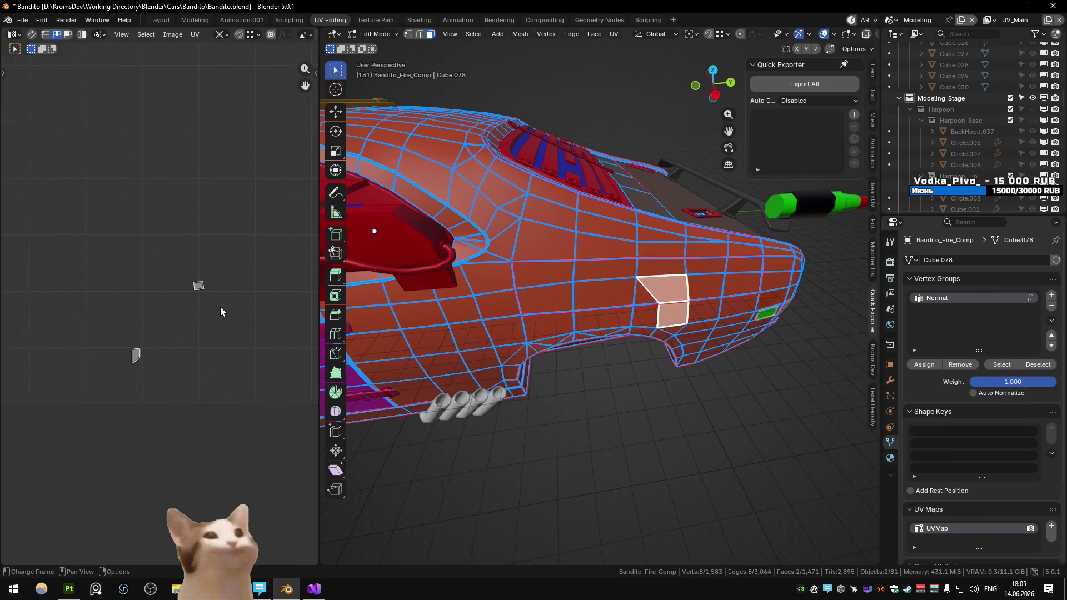
{"action": "key", "text": "a"}
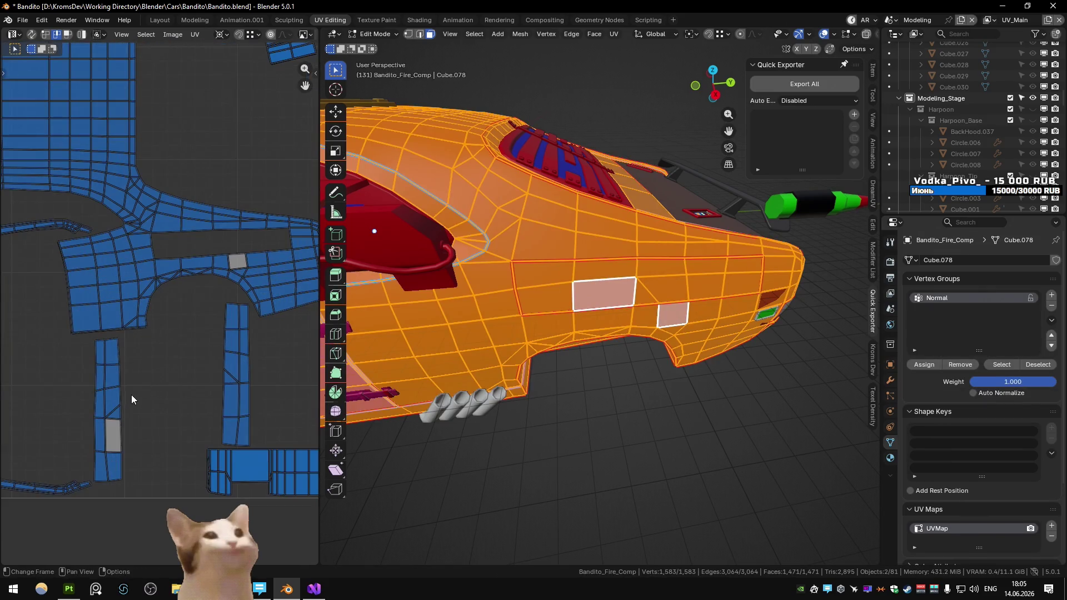
{"action": "key", "text": "l"}
{"action": "key", "text": "g"}
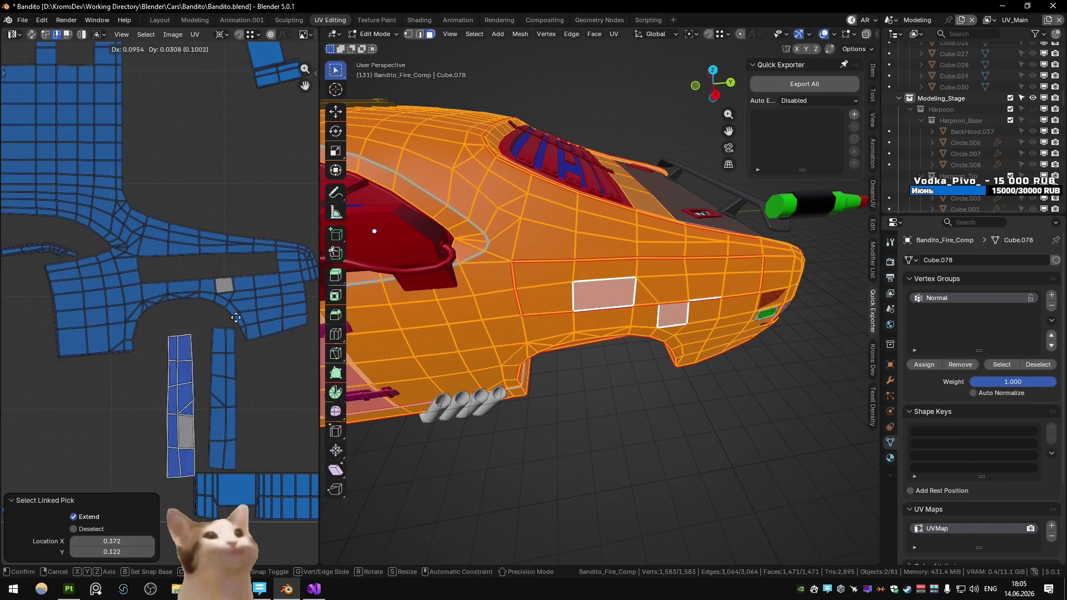
{"action": "left_click", "coordinate": [286, 285]}
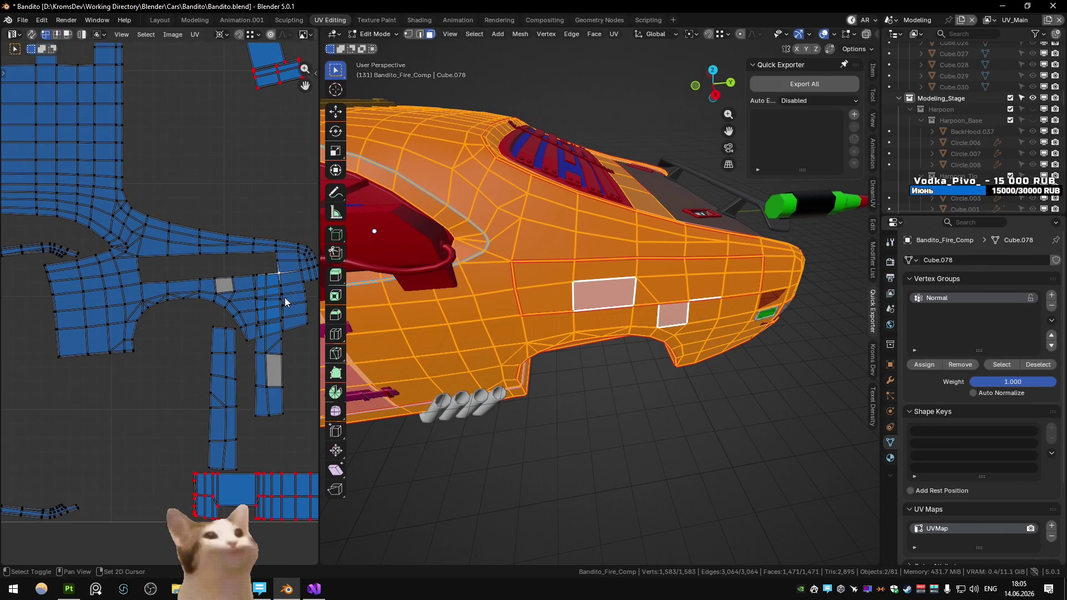
{"action": "key", "text": "shift+s"}
{"action": "left_click", "coordinate": [267, 364]}
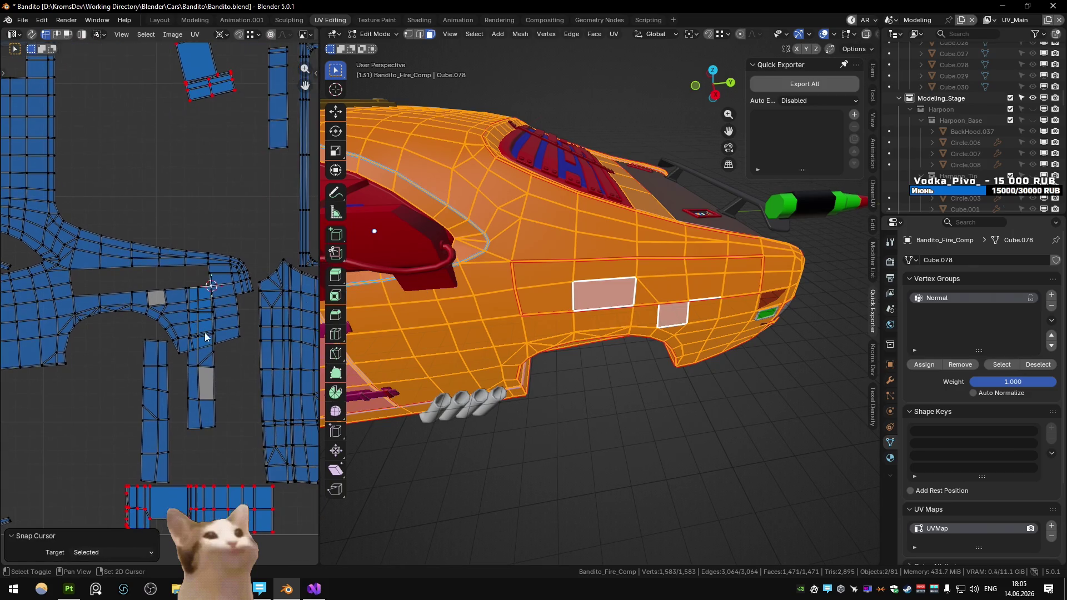
Step: Rotate the vertical UV strip -87.3° to horizontal and scale it down slightly
{"action": "key", "text": "l"}
{"action": "scroll", "coordinate": [273, 276], "scroll_direction": "left", "scroll_amount": 3}
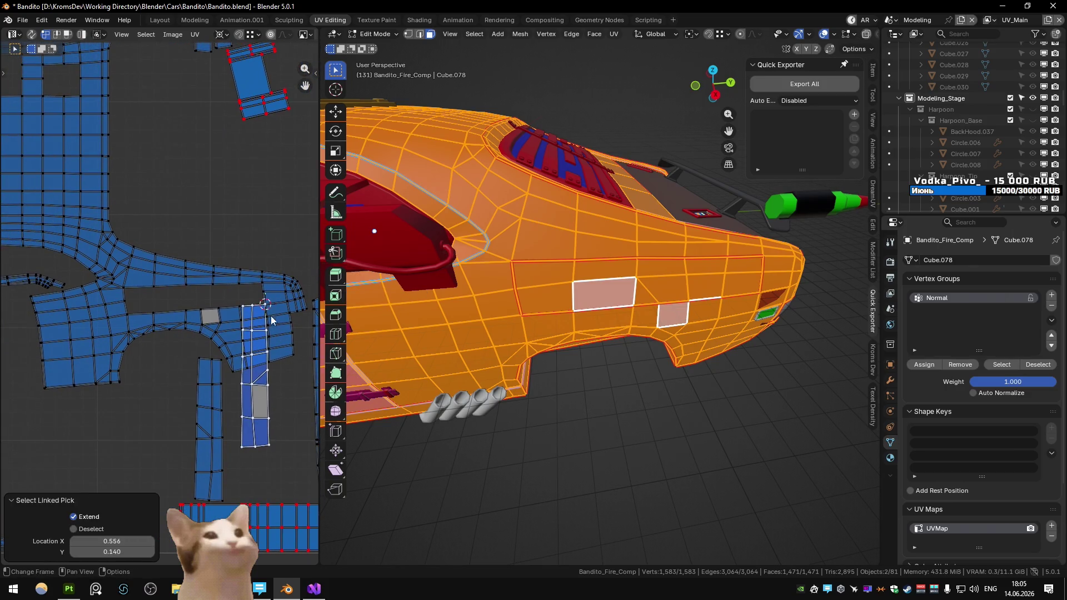
{"action": "key", "text": "r"}
{"action": "key", "text": "Escape"}
{"action": "left_click", "coordinate": [134, 293]}
{"action": "scroll", "coordinate": [149, 307], "scroll_direction": "up", "scroll_amount": 5}
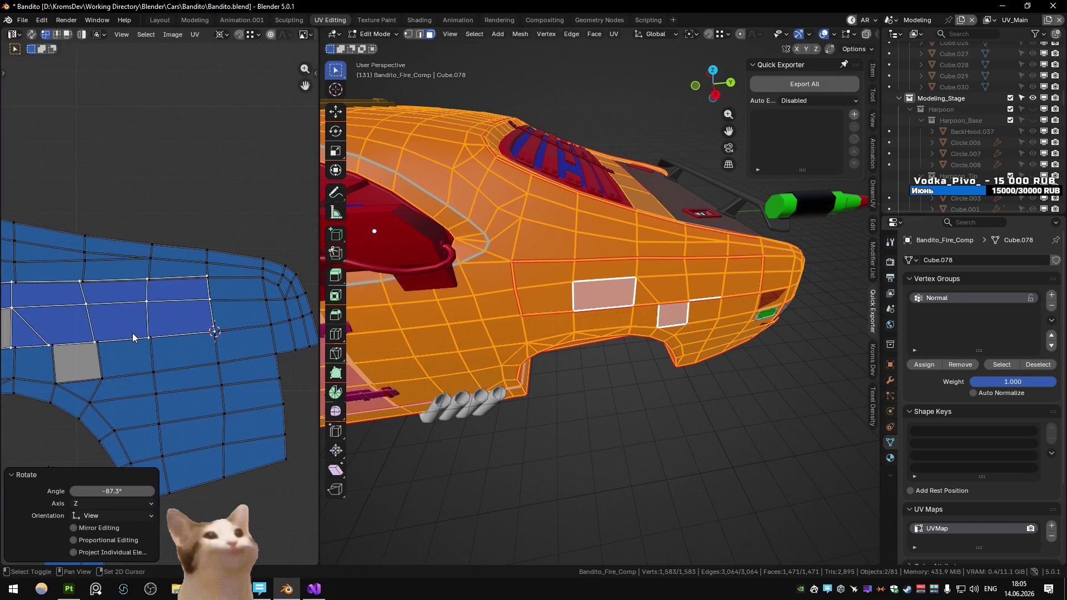
{"action": "scroll", "coordinate": [178, 337], "scroll_direction": "left", "scroll_amount": 5}
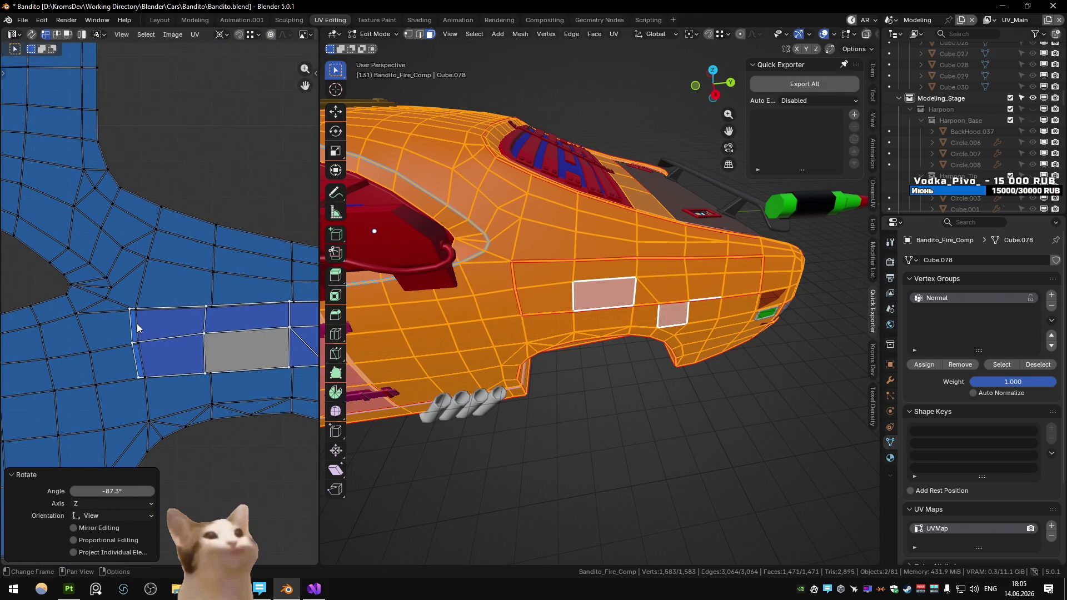
{"action": "left_click", "coordinate": [131, 311]}
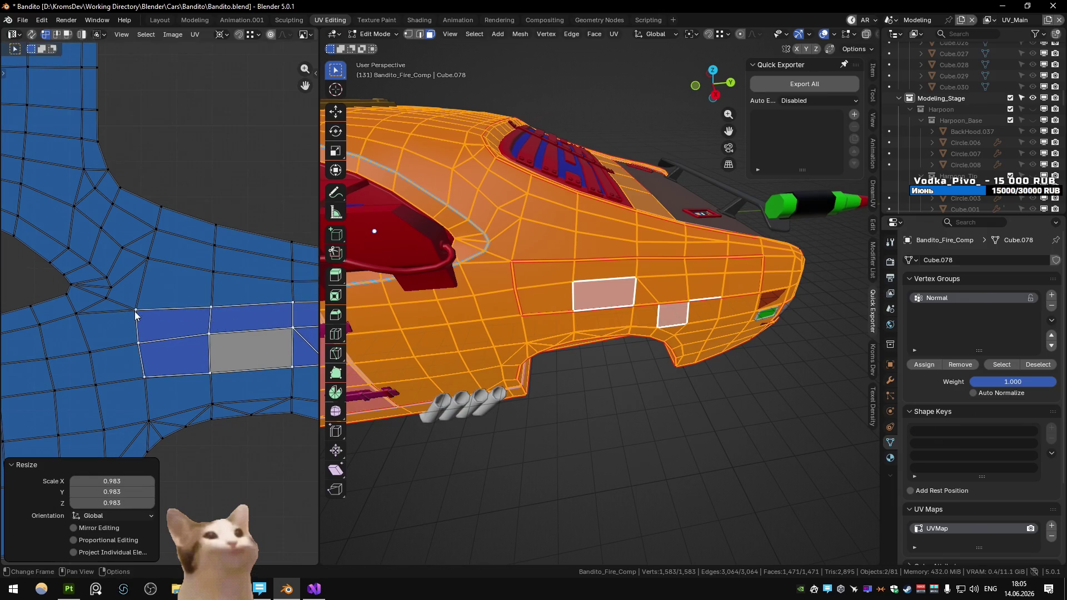
{"action": "scroll", "coordinate": [254, 317], "scroll_direction": "up", "scroll_amount": 6}
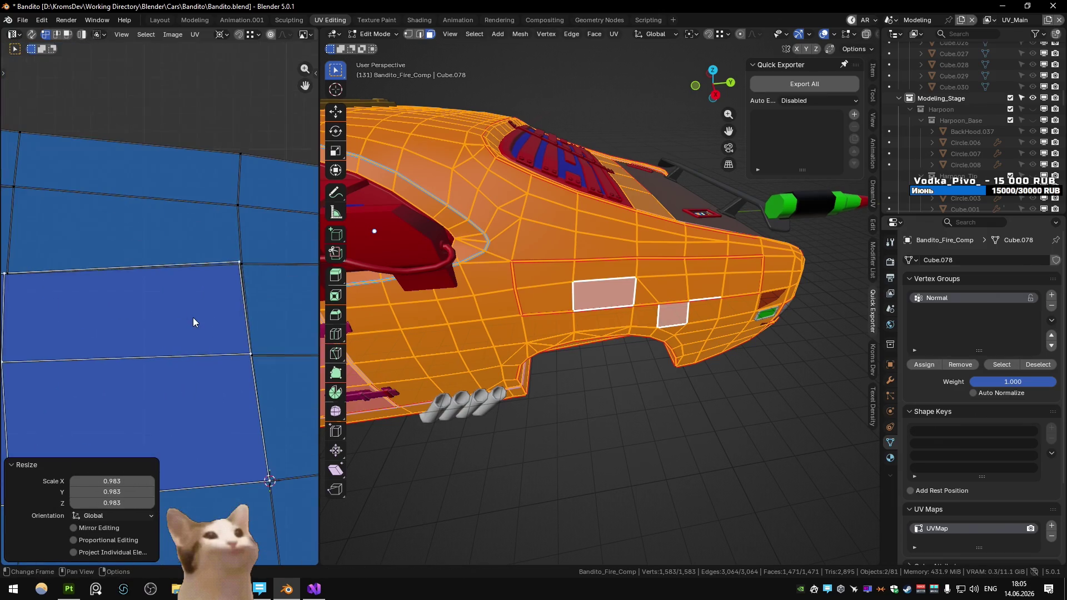
Step: Try moving a single UV vertex on the strip, undoing and redoing the move
{"action": "key", "text": "ctrl+z"}
{"action": "left_click", "coordinate": [212, 283]}
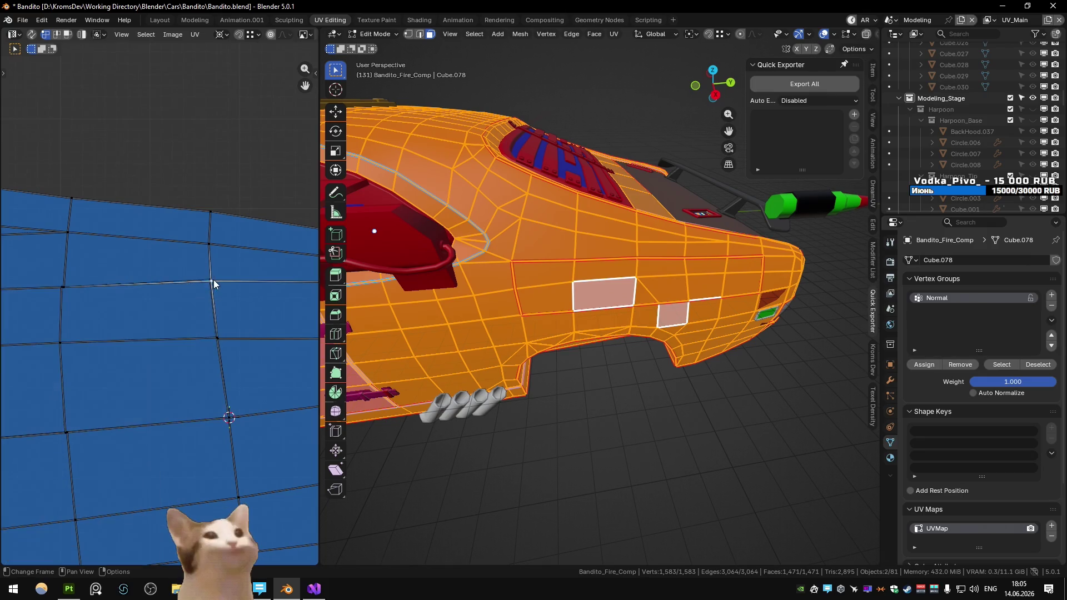
{"action": "key", "text": "ctrl+shift+z"}
{"action": "key", "text": "ctrl+z"}
{"action": "key", "text": "ctrl+shift+z"}
{"action": "key", "text": "ctrl+z"}
{"action": "key", "text": "period"}
{"action": "key", "text": "ctrl+shift+z"}
{"action": "key", "text": "ctrl+z"}
Step: Drag the UV vertex to line up the strip's edge, then deselect everything
{"action": "key", "text": "g"}
{"action": "key", "text": "Escape"}
{"action": "key", "text": "ctrl+shift+z"}
{"action": "key", "text": "ctrl+z"}
{"action": "left_click", "coordinate": [219, 35]}
{"action": "mouse_move", "coordinate": [209, 278]}
{"action": "left_mouse_down"}
{"action": "mouse_move", "coordinate": [250, 324]}
{"action": "mouse_move", "coordinate": [217, 322]}
{"action": "left_mouse_up"}
{"action": "key", "text": "alt+a"}
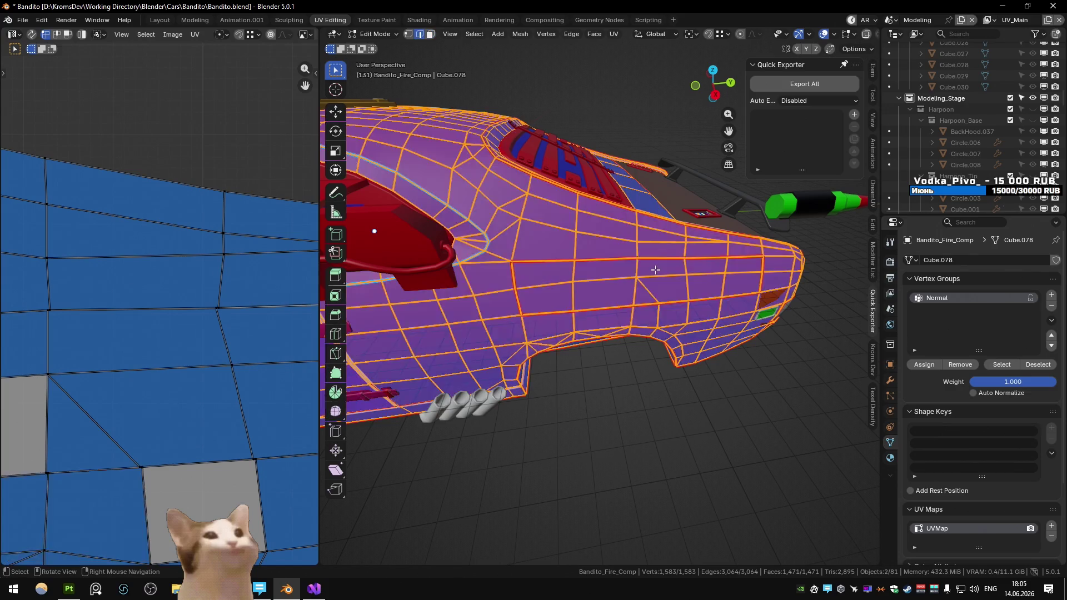
Step: Select the whole mesh and shift all UVs slightly to the right
{"action": "key", "text": "l"}
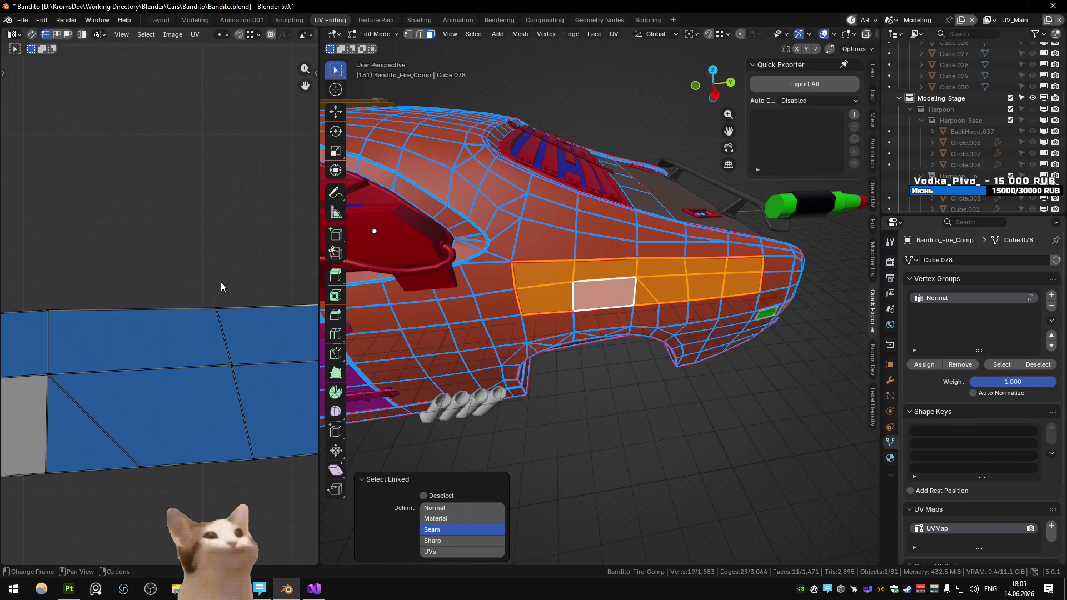
{"action": "key", "text": "a"}
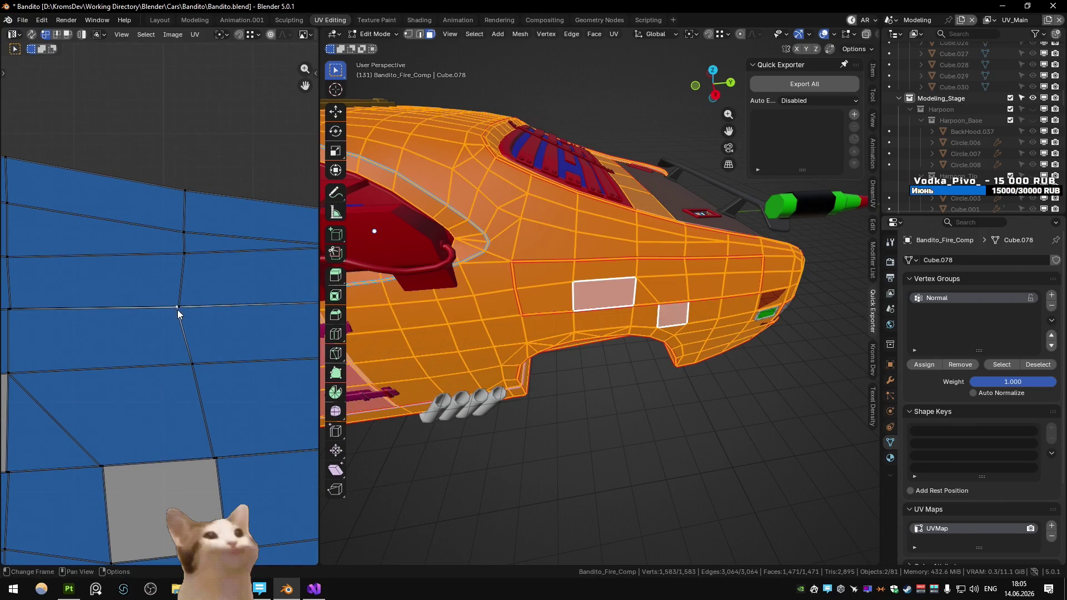
{"action": "left_click_drag", "start_coordinate": [177, 313], "coordinate": [207, 312]}
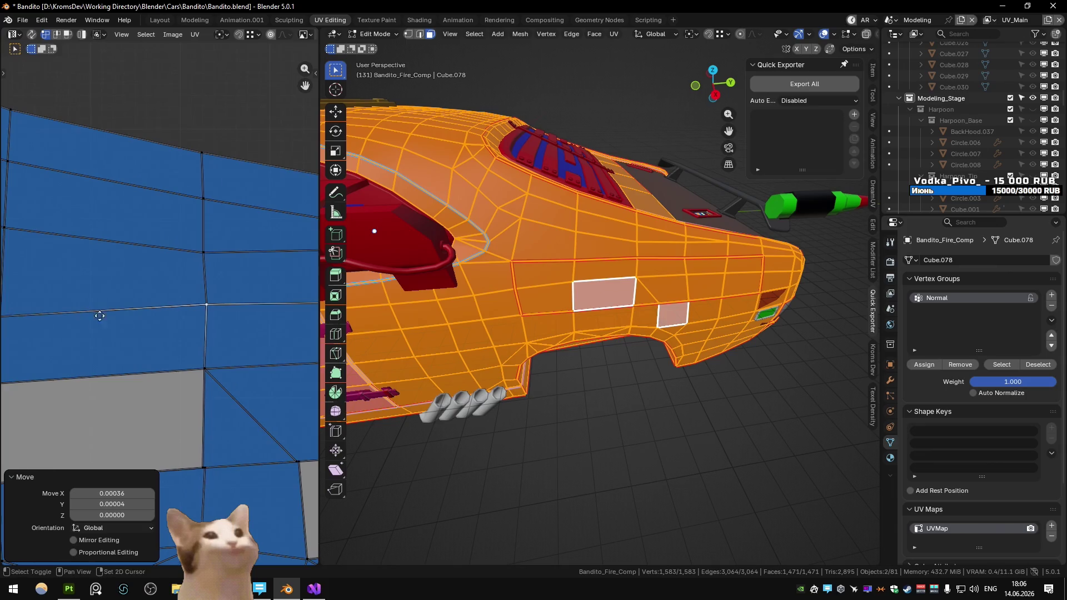
{"action": "key", "text": "g"}
{"action": "left_click", "coordinate": [142, 327]}
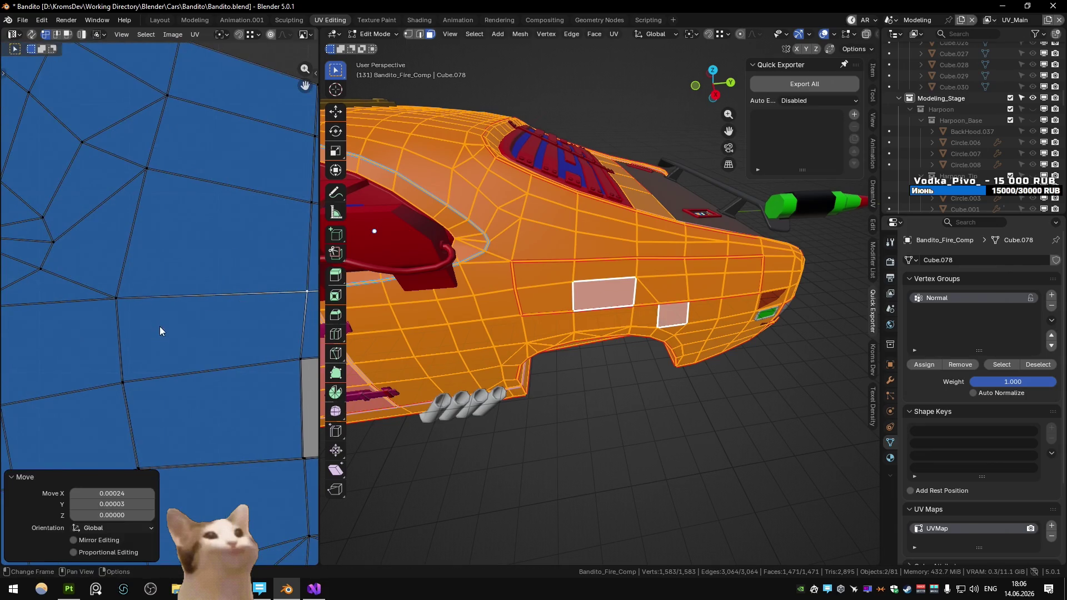
{"action": "scroll", "coordinate": [167, 328], "scroll_direction": "up", "scroll_amount": 4}
Step: Nudge the island-edge and grey-corner UV vertices into their corrected positions
{"action": "left_click", "coordinate": [259, 322]}
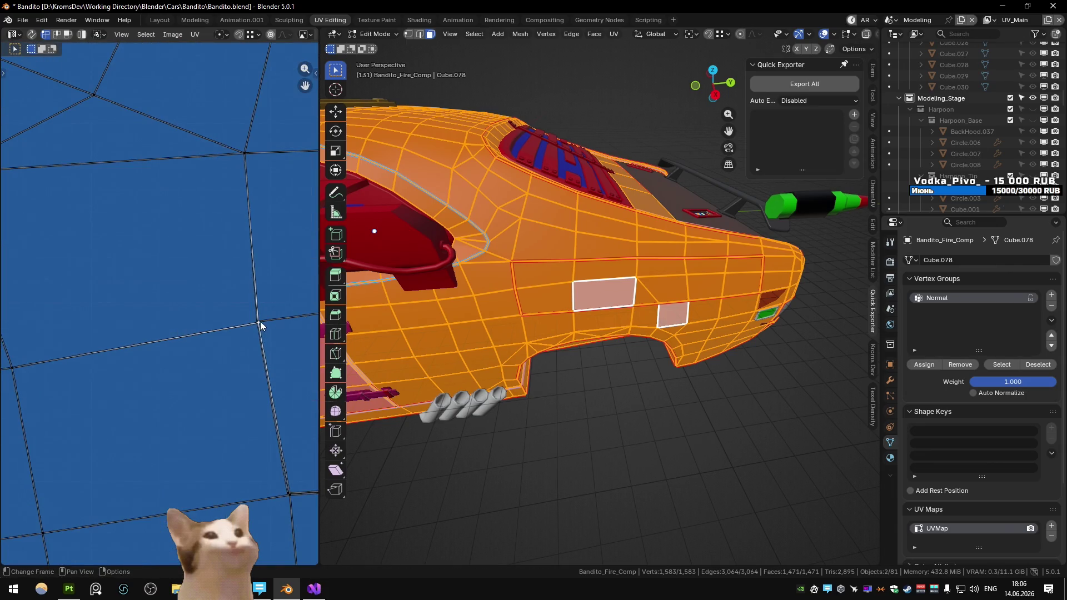
{"action": "left_click_drag", "start_coordinate": [260, 321], "coordinate": [271, 349]}
{"action": "scroll", "coordinate": [185, 395], "scroll_direction": "down", "scroll_amount": 3}
{"action": "scroll", "coordinate": [131, 346], "scroll_direction": "up", "scroll_amount": 6}
{"action": "key", "text": "g"}
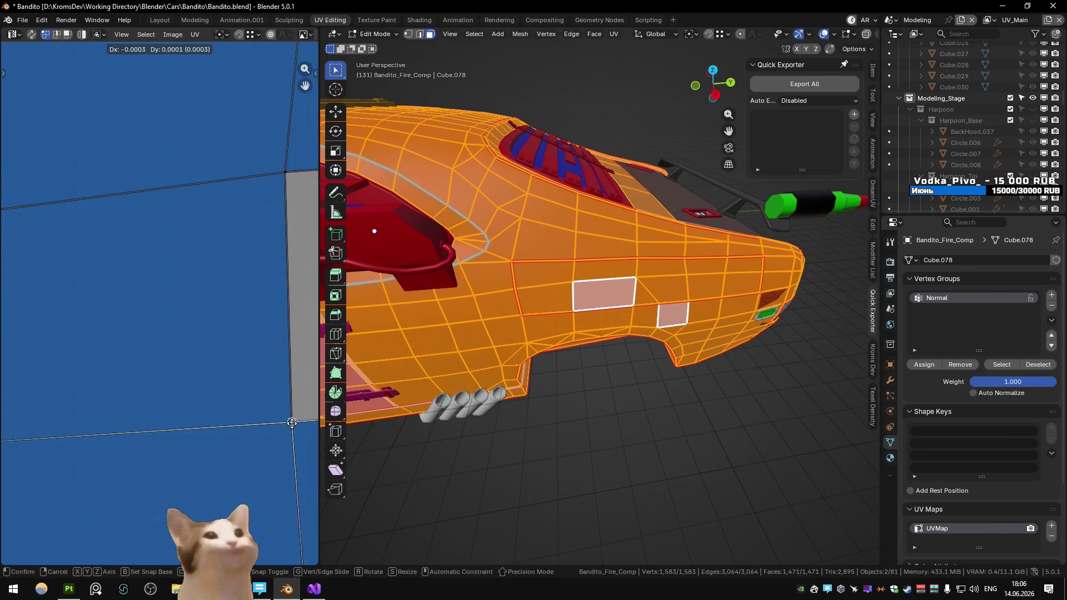
{"action": "left_click", "coordinate": [292, 424]}
{"action": "scroll", "coordinate": [285, 391], "scroll_direction": "down", "scroll_amount": 3}
{"action": "scroll", "coordinate": [222, 339], "scroll_direction": "up", "scroll_amount": 5}
{"action": "key", "text": "g"}
{"action": "left_click", "coordinate": [197, 353]}
{"action": "scroll", "coordinate": [200, 352], "scroll_direction": "down", "scroll_amount": 3}
{"action": "scroll", "coordinate": [146, 352], "scroll_direction": "up", "scroll_amount": 5}
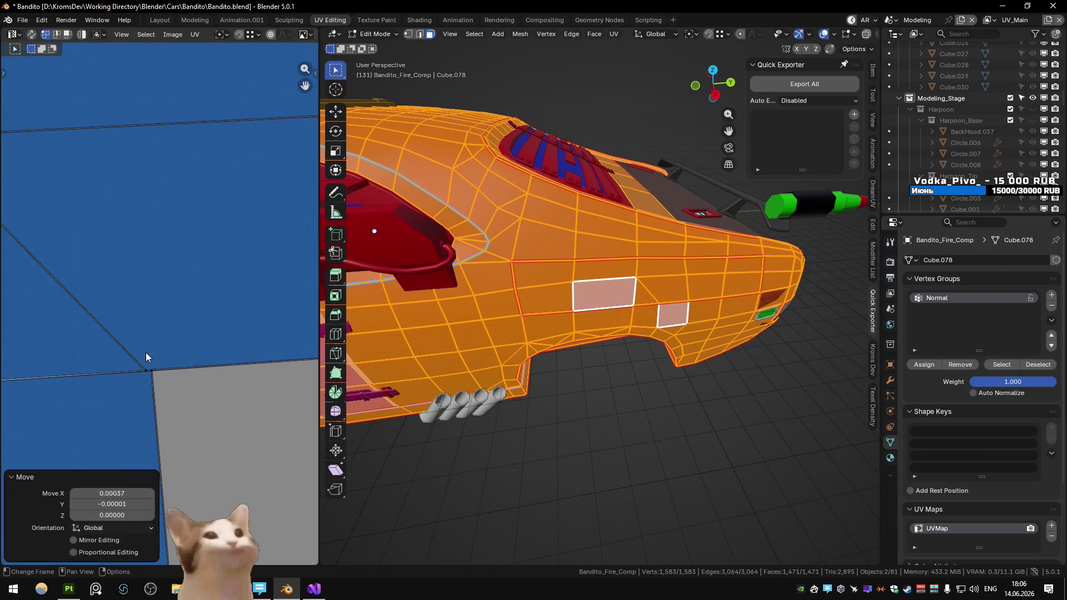
{"action": "scroll", "coordinate": [119, 356], "scroll_direction": "down", "scroll_amount": 3}
{"action": "scroll", "coordinate": [156, 382], "scroll_direction": "up", "scroll_amount": 5}
Step: Nudge the next stray UV vertex into alignment
{"action": "key", "text": "g"}
{"action": "left_click", "coordinate": [161, 379]}
{"action": "scroll", "coordinate": [122, 358], "scroll_direction": "down", "scroll_amount": 1}
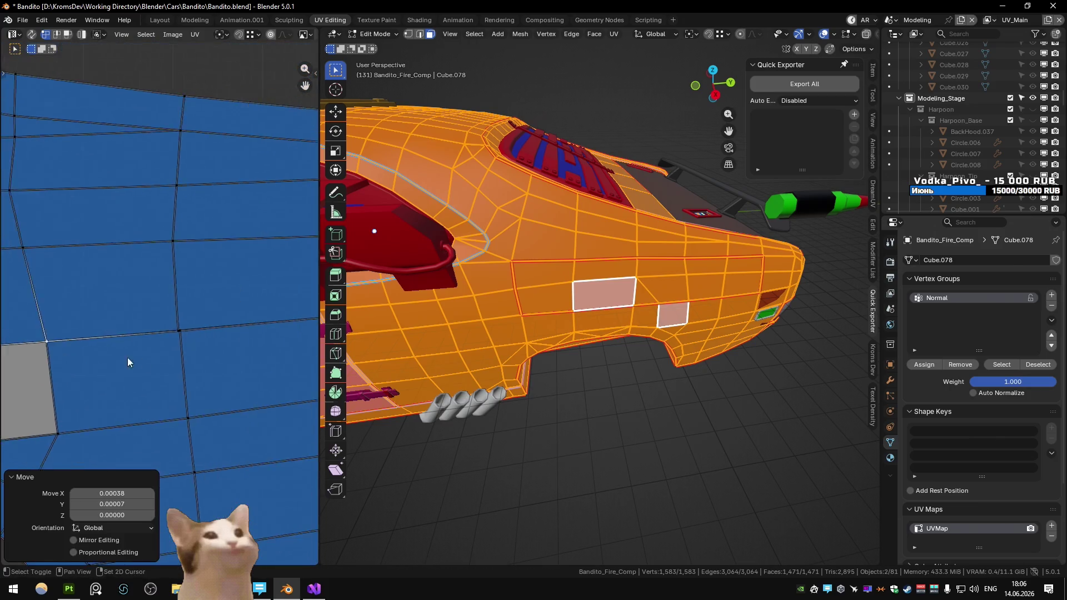
{"action": "scroll", "coordinate": [123, 363], "scroll_direction": "down", "scroll_amount": 3}
{"action": "key", "text": "g"}
{"action": "left_click", "coordinate": [214, 364]}
{"action": "scroll", "coordinate": [177, 362], "scroll_direction": "up", "scroll_amount": 5}
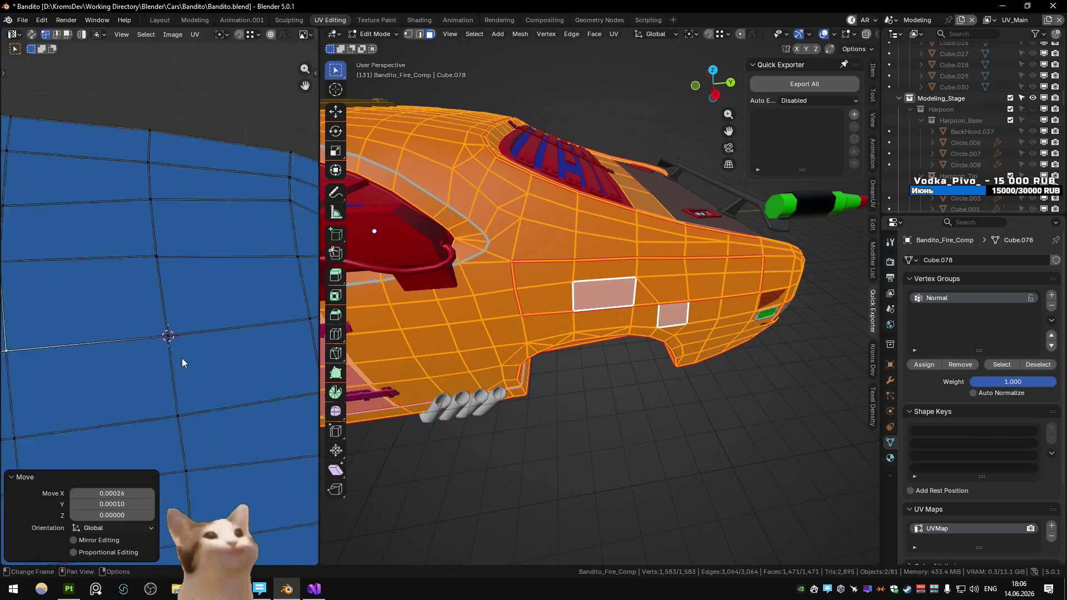
Step: Snap the last UV vertex onto its neighbouring edge and return to Object Mode
{"action": "key", "text": "g"}
{"action": "left_click", "coordinate": [174, 363]}
{"action": "scroll", "coordinate": [174, 363], "scroll_direction": "down", "scroll_amount": 3}
{"action": "scroll", "coordinate": [160, 290], "scroll_direction": "up", "scroll_amount": 3}
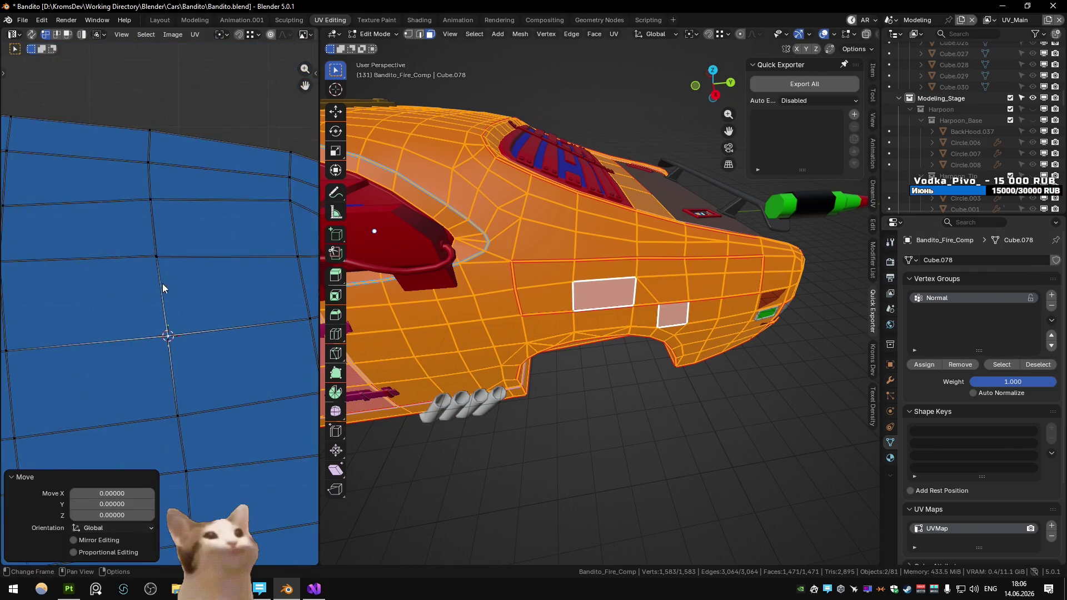
{"action": "scroll", "coordinate": [160, 290], "scroll_direction": "up", "scroll_amount": 3}
{"action": "key", "text": "g"}
{"action": "left_click", "coordinate": [208, 237]}
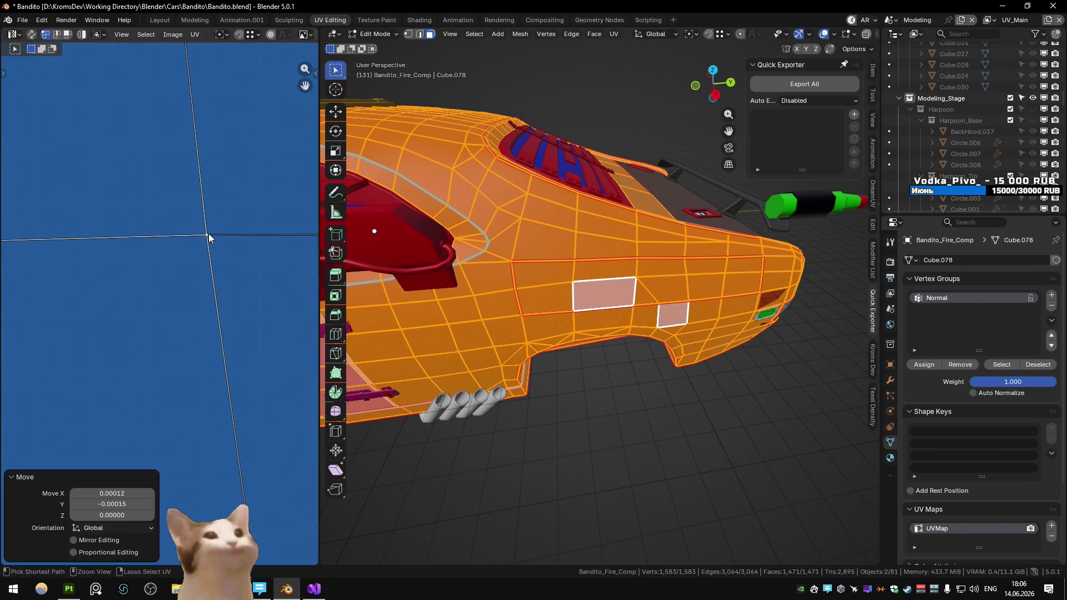
{"action": "scroll", "coordinate": [200, 288], "scroll_direction": "down", "scroll_amount": 8}
{"action": "key", "text": "Tab"}
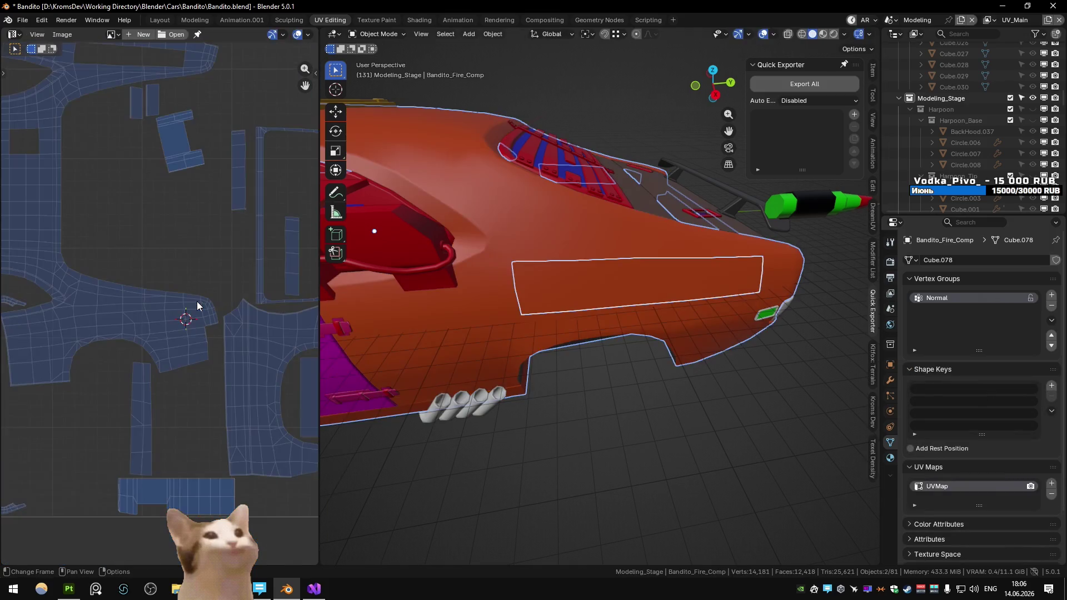
Step: Export all car meshes from Blender's Substance scene and bake the mesh maps in Painter
{"action": "key", "text": "ctrl+Page_Down"}
{"action": "left_click", "coordinate": [823, 86]}
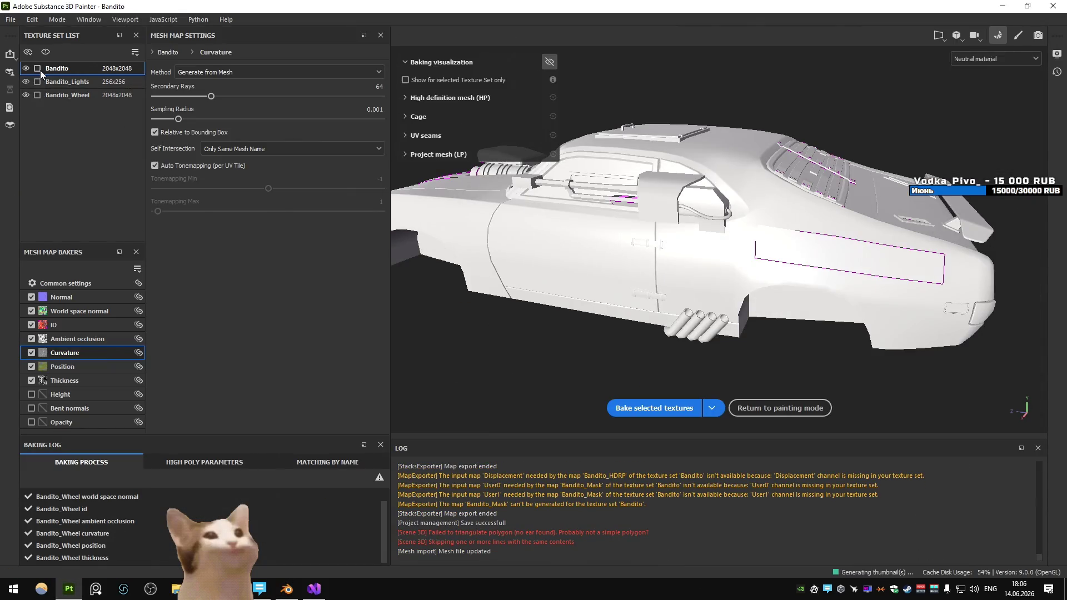
{"action": "left_click", "coordinate": [665, 409]}
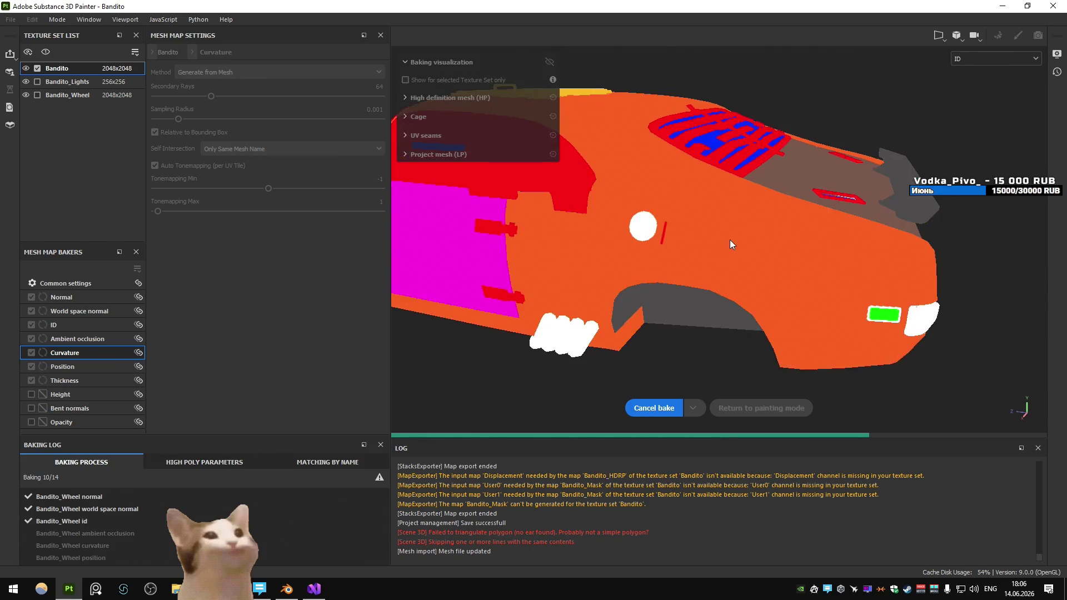
{"action": "key", "text": "alt+Tab"}
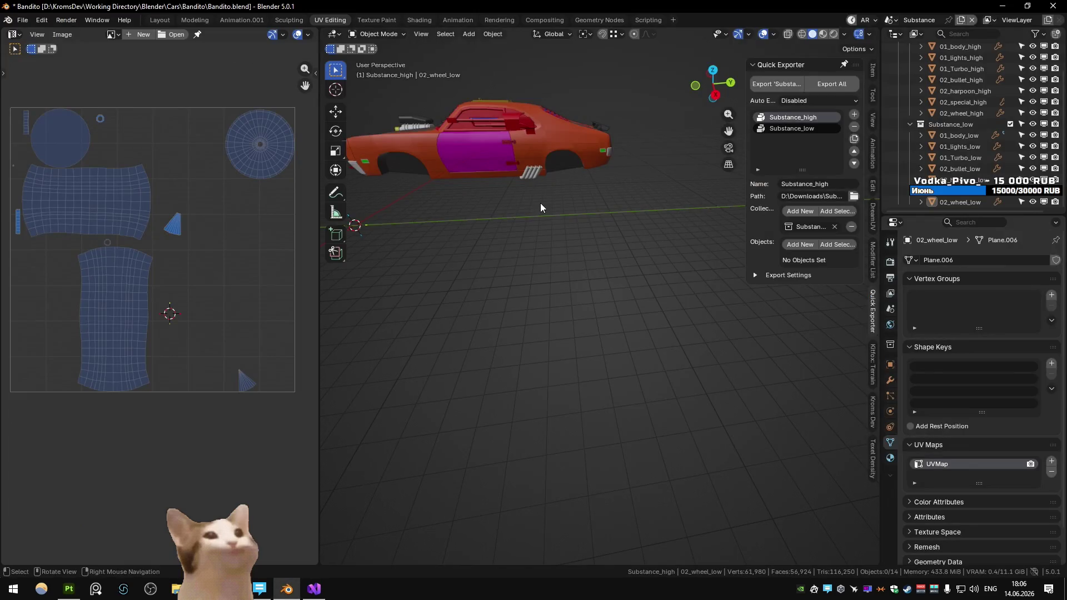
Step: In the Modeling scene's UV_Main view layer, select the main body with the rear side panel
{"action": "key", "text": "ctrl+Page_Down"}
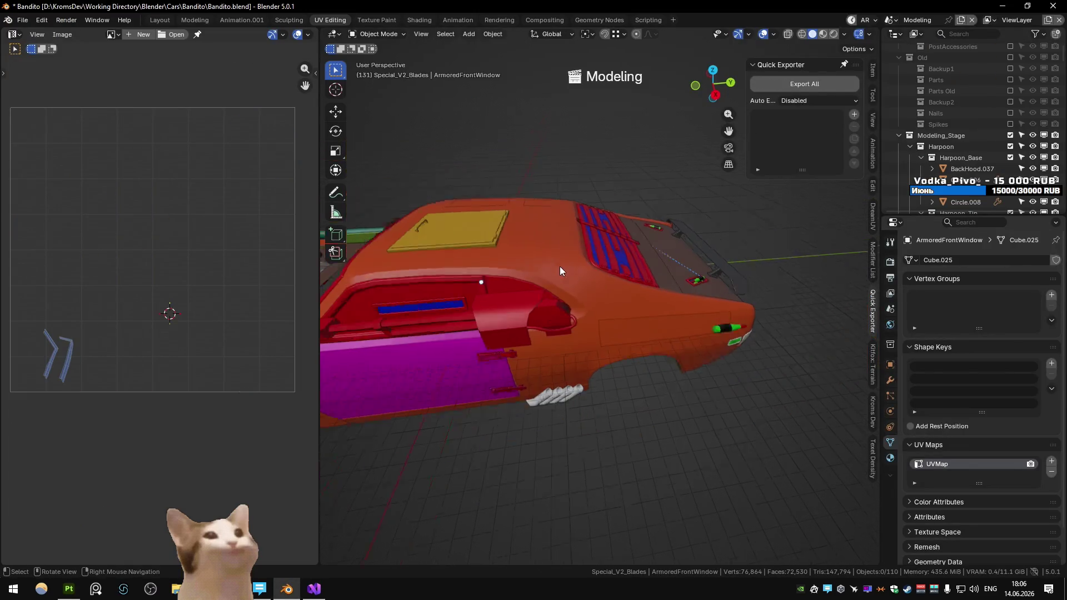
{"action": "key", "text": "ctrl+Page_Down"}
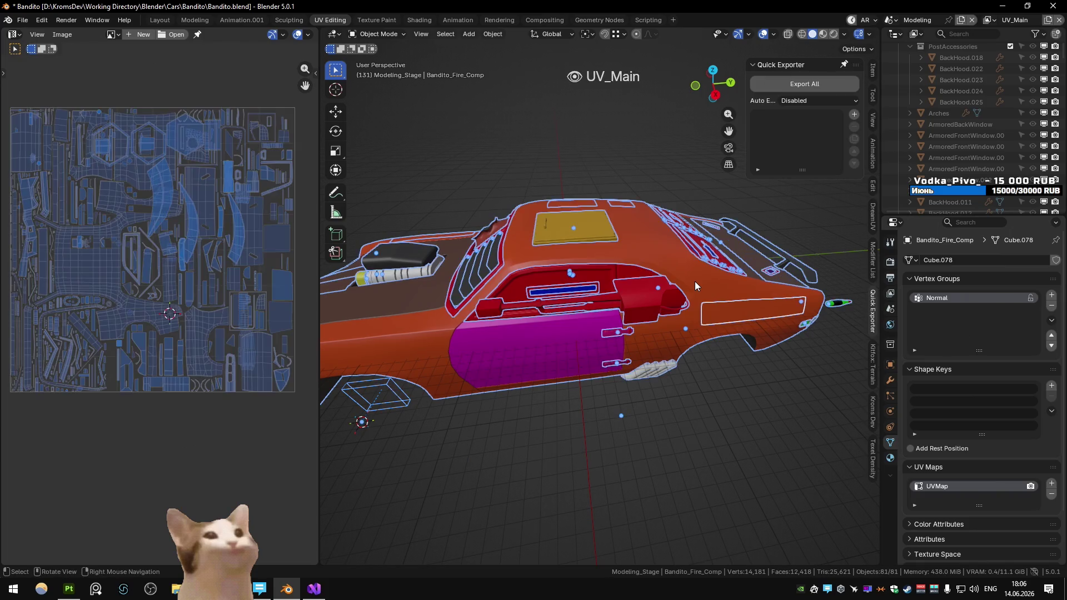
{"action": "left_click", "coordinate": [743, 299]}
{"action": "left_click", "coordinate": [732, 310]}
{"action": "left_click", "coordinate": [725, 294], "text": "shift"}
{"action": "left_click", "coordinate": [732, 306]}
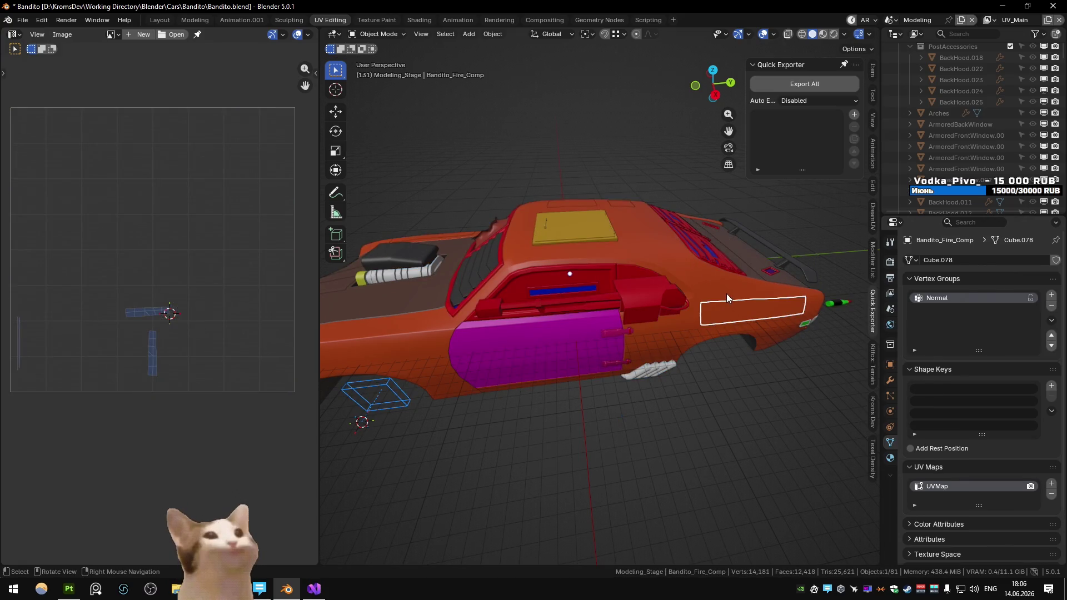
{"action": "left_click", "coordinate": [726, 293]}
{"action": "left_click", "coordinate": [728, 311], "text": "shift"}
{"action": "left_click", "coordinate": [723, 310], "text": "shift"}
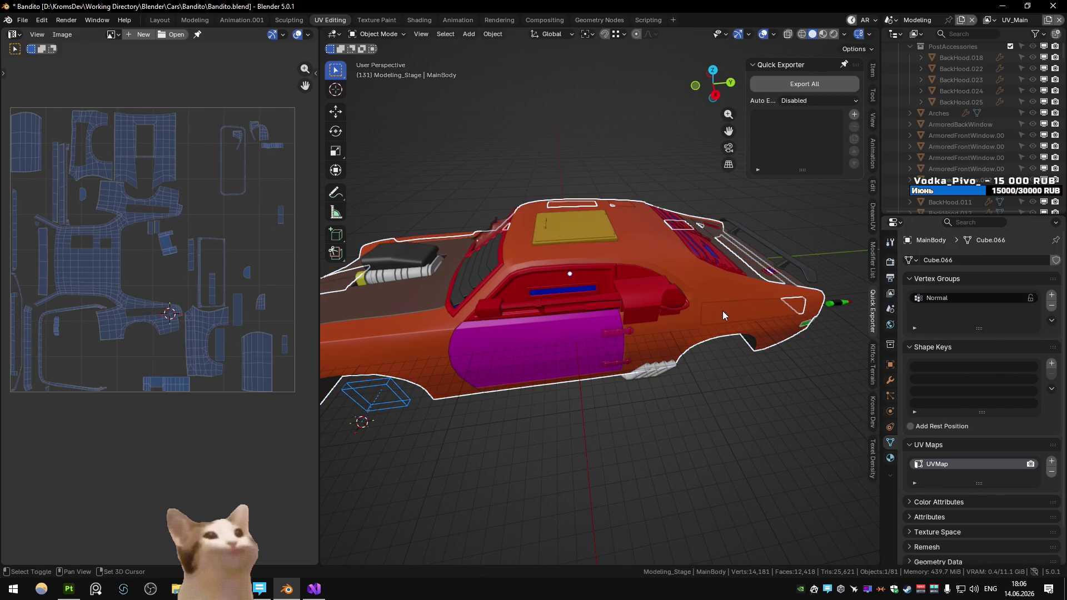
{"action": "left_click", "coordinate": [722, 310], "text": "shift"}
Step: Compare the rear panel's UVs with the main body's in Edit Mode, then return to Object Mode and select everything
{"action": "key", "text": "Tab"}
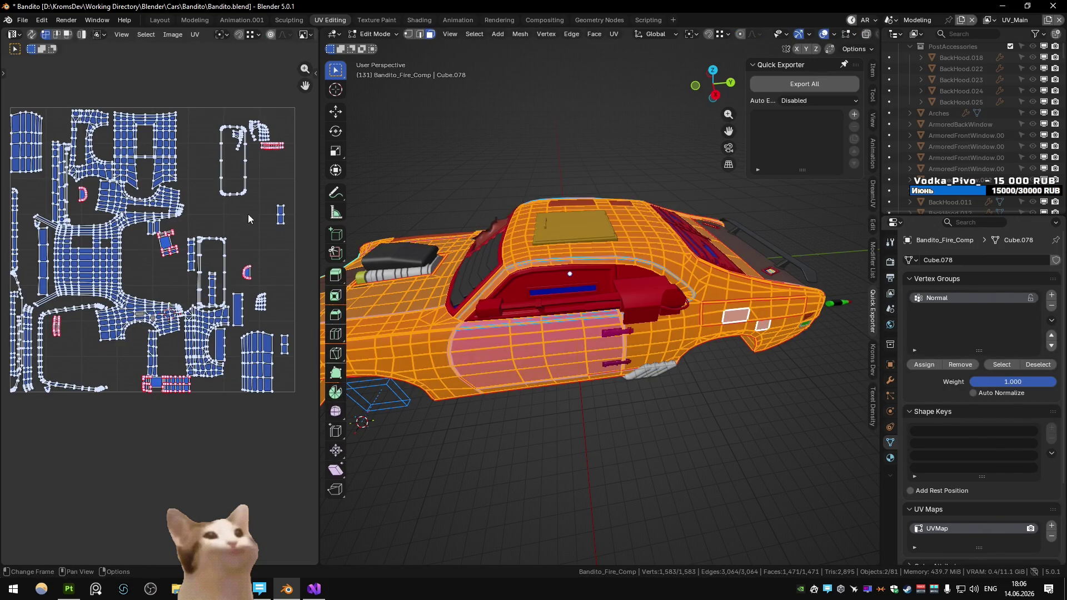
{"action": "left_click", "coordinate": [251, 230]}
{"action": "left_click", "coordinate": [167, 250], "text": "alt"}
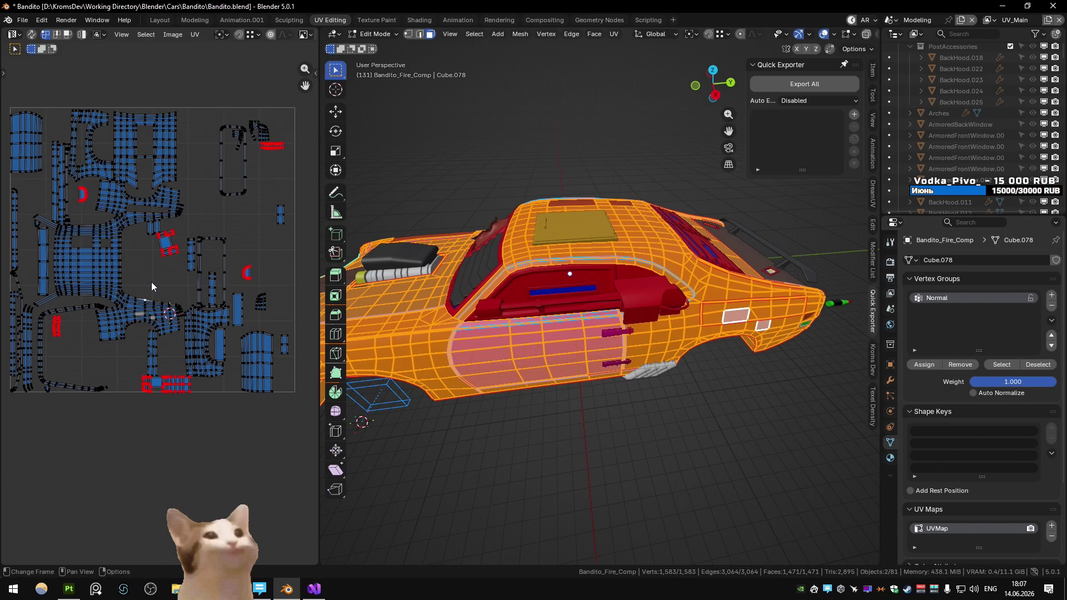
{"action": "scroll", "coordinate": [152, 285], "scroll_direction": "up", "scroll_amount": 3}
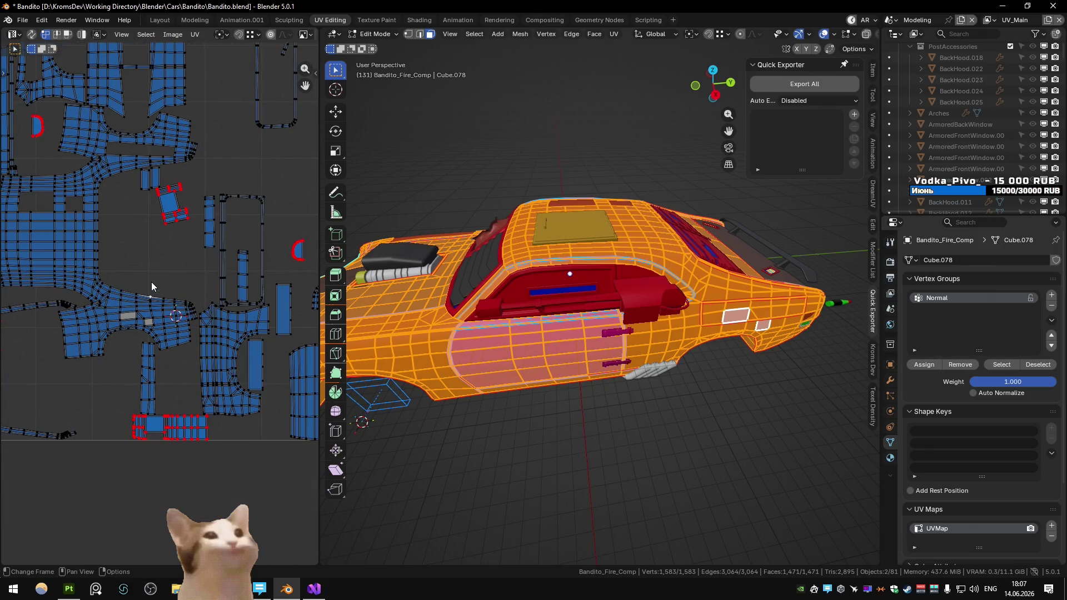
{"action": "key", "text": "Home"}
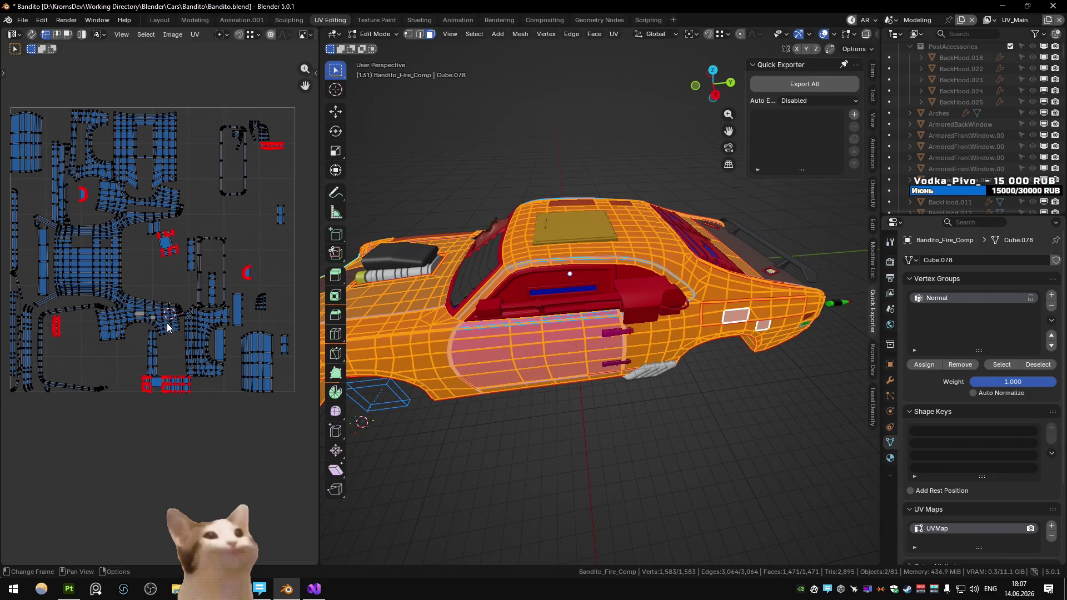
{"action": "key", "text": "Tab"}
{"action": "left_click", "coordinate": [725, 315]}
{"action": "key", "text": "a"}
{"action": "scroll", "coordinate": [127, 316], "scroll_direction": "up", "scroll_amount": 3}
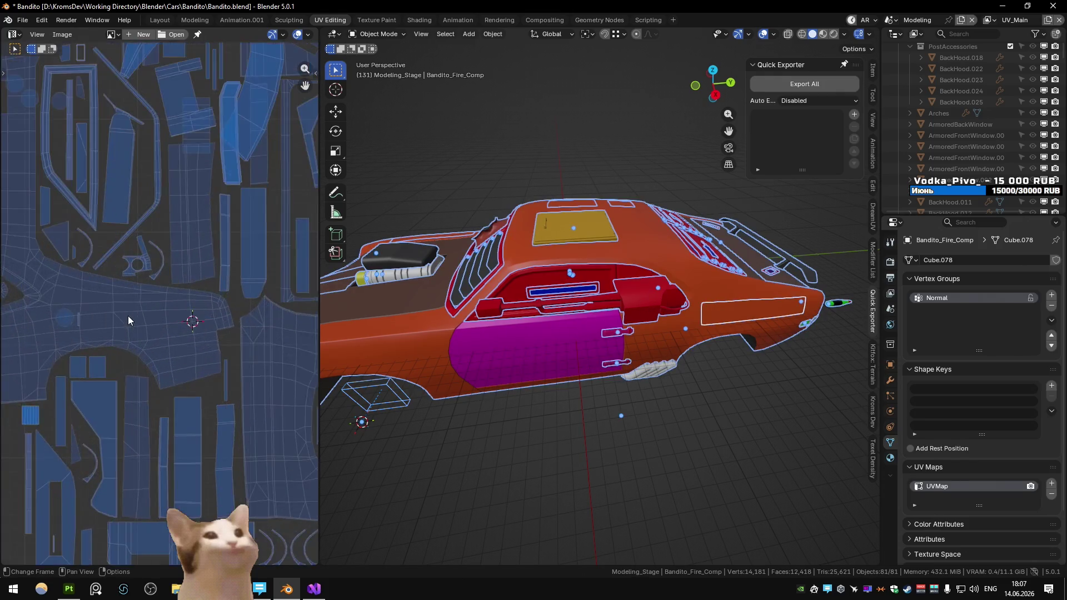
Step: With UV Sync Selection on, move the circular UV island down-left, clear of the other islands
{"action": "key", "text": "Tab"}
{"action": "key", "text": "Tab"}
{"action": "key", "text": "Tab"}
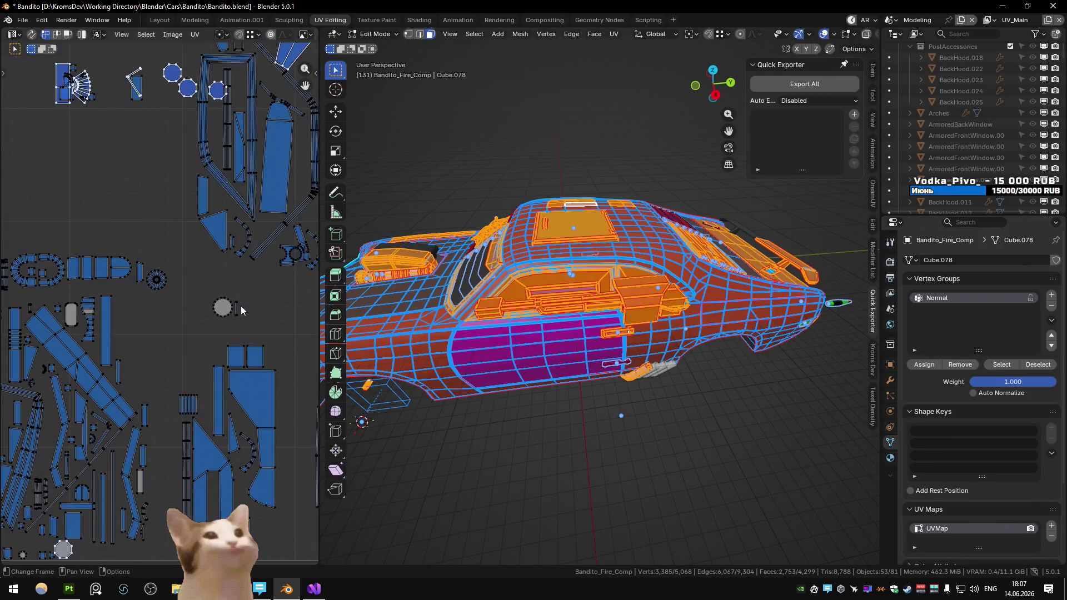
{"action": "left_click", "coordinate": [31, 35]}
{"action": "scroll", "coordinate": [267, 277], "scroll_direction": "up", "scroll_amount": 5}
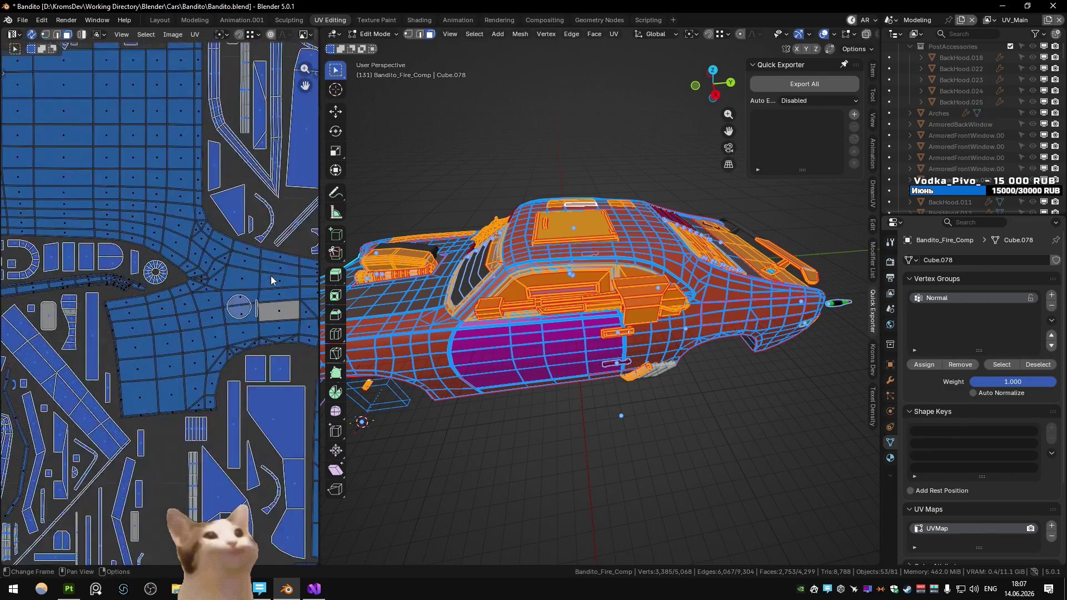
{"action": "key", "text": "alt+a"}
{"action": "scroll", "coordinate": [157, 326], "scroll_direction": "up", "scroll_amount": 3}
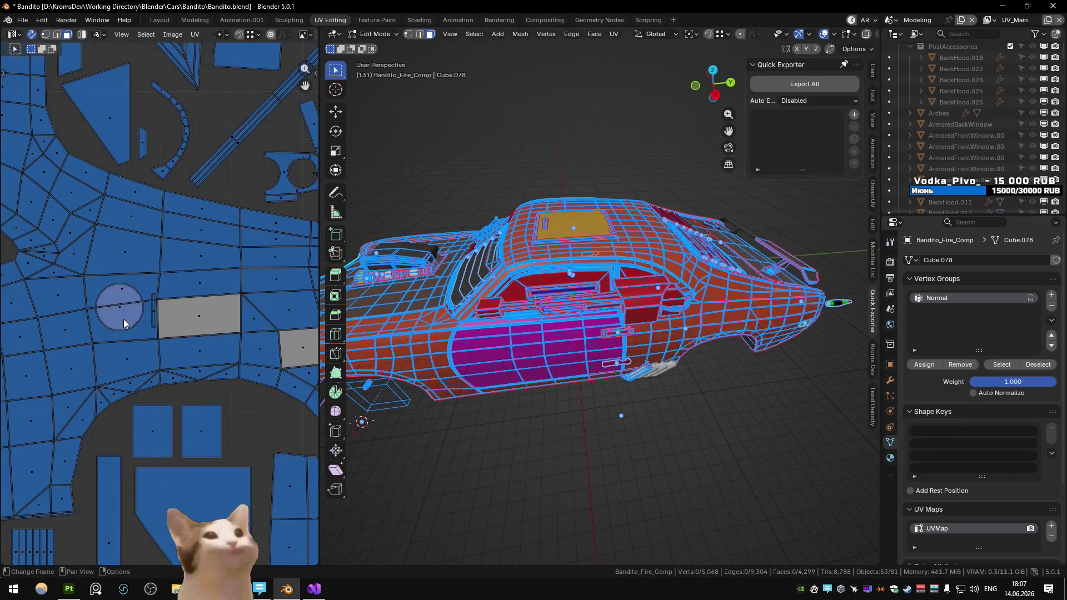
{"action": "key", "text": "l"}
{"action": "scroll", "coordinate": [162, 311], "scroll_direction": "down", "scroll_amount": 3}
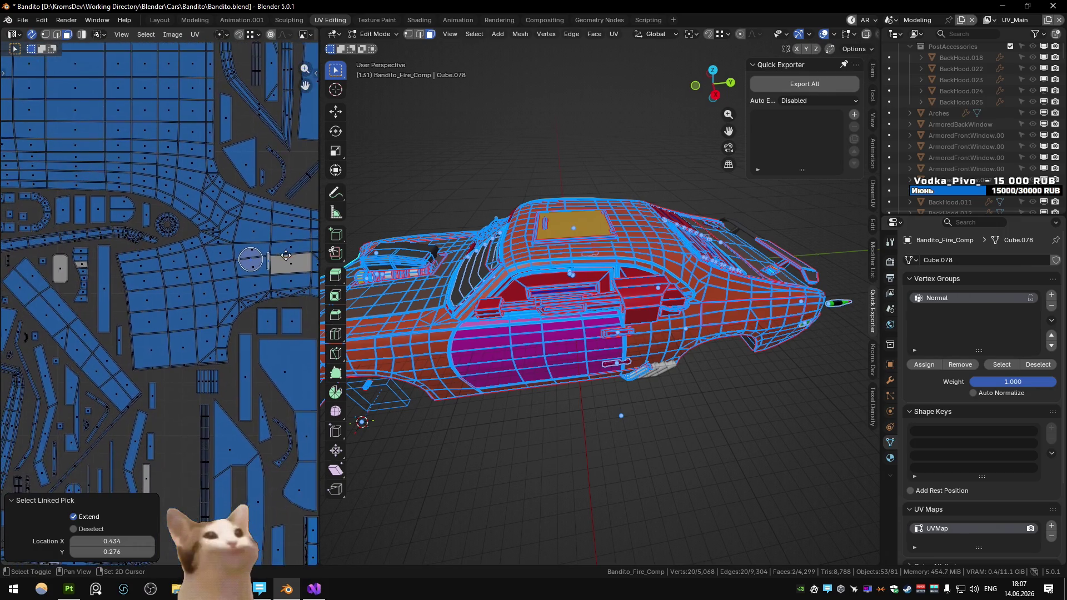
{"action": "key", "text": "g"}
{"action": "left_click", "coordinate": [80, 460]}
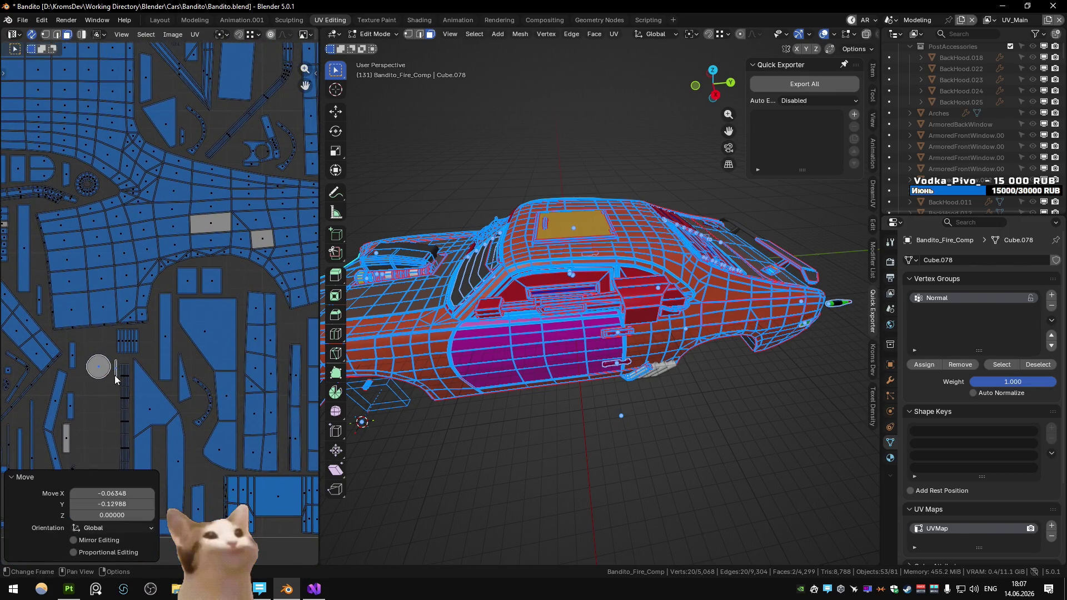
{"action": "key", "text": "alt+a"}
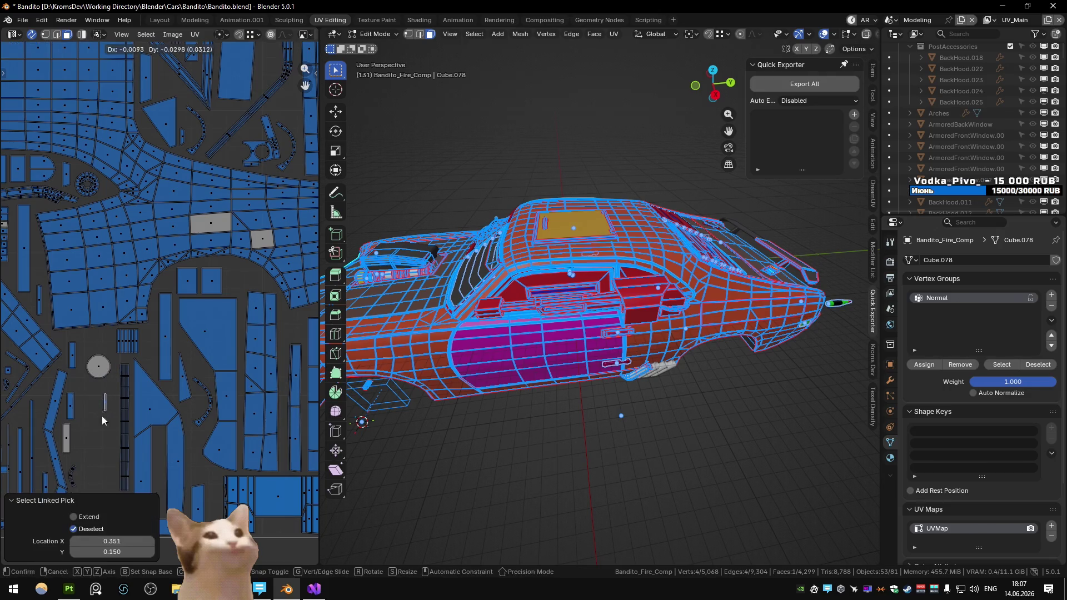
{"action": "scroll", "coordinate": [95, 367], "scroll_direction": "up", "scroll_amount": 4}
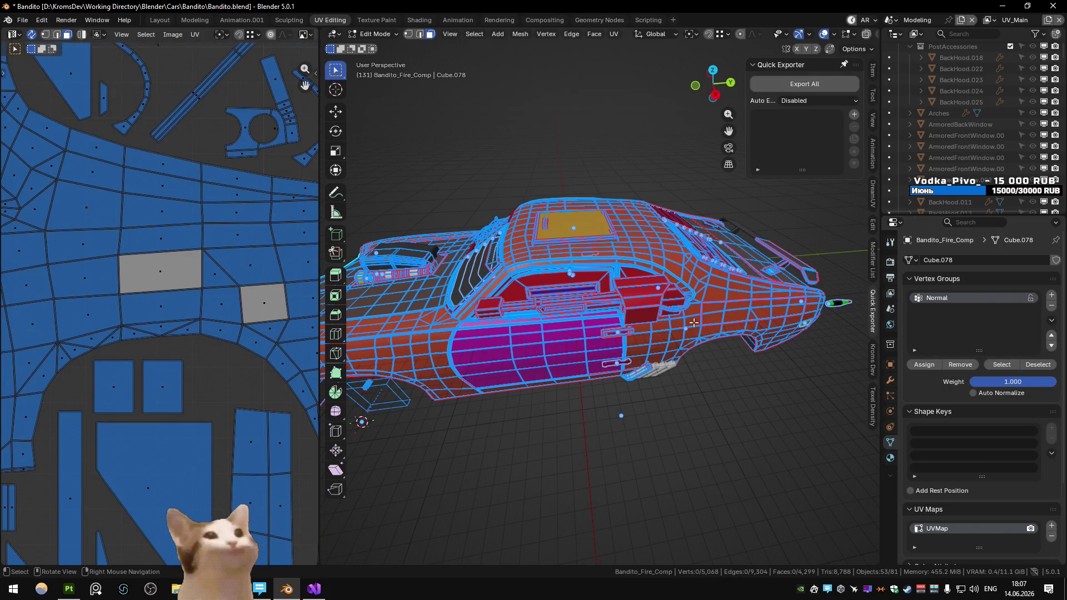
Step: Leave Edit Mode, return to the Substance scene and go back to Substance 3D Painter
{"action": "key", "text": "Tab"}
{"action": "left_click", "coordinate": [738, 311]}
{"action": "left_click", "coordinate": [732, 320]}
{"action": "key", "text": "h"}
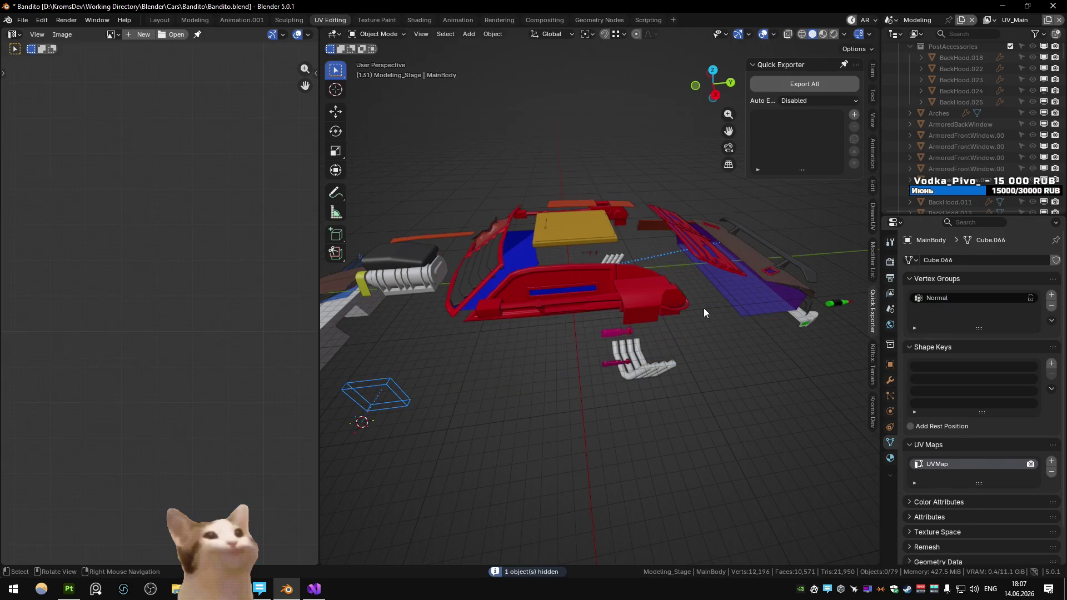
{"action": "key", "text": "ctrl+z"}
{"action": "key", "text": "ctrl+z"}
{"action": "key", "text": "ctrl+z"}
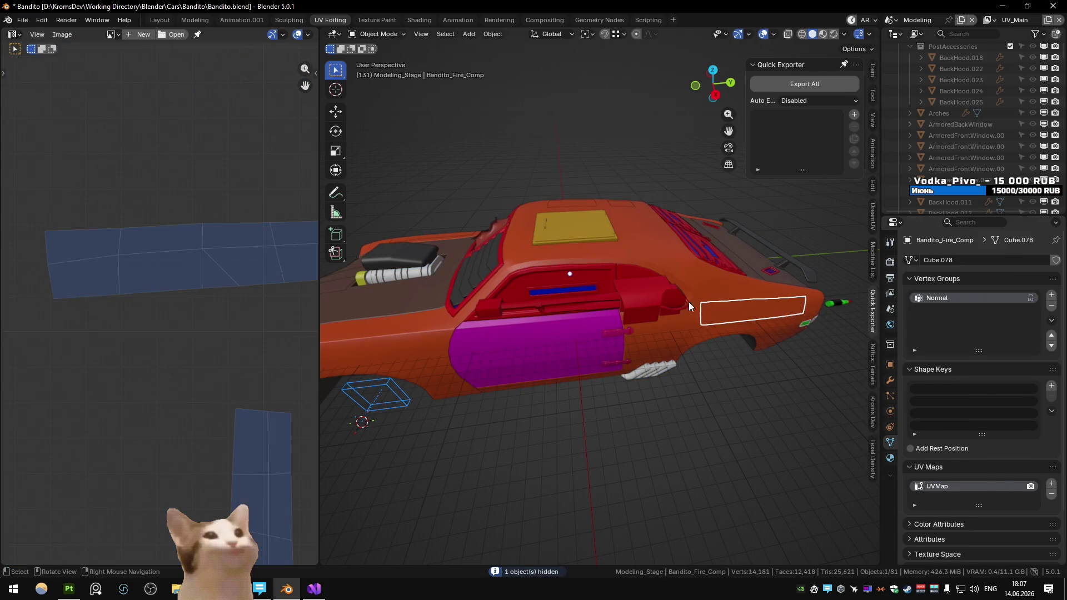
{"action": "key", "text": "ctrl+z"}
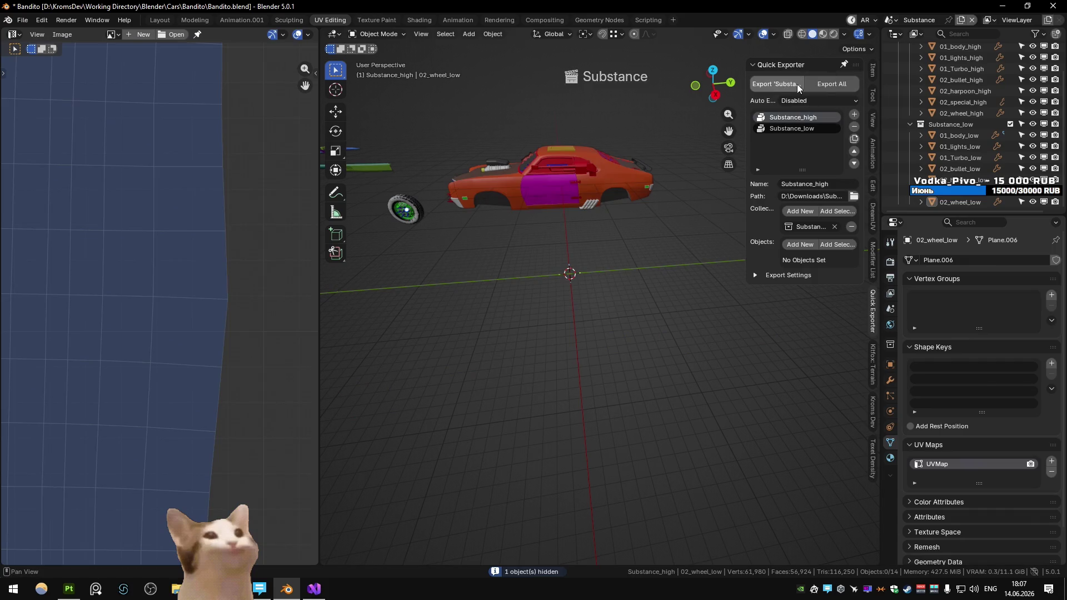
{"action": "key", "text": "alt+Tab"}
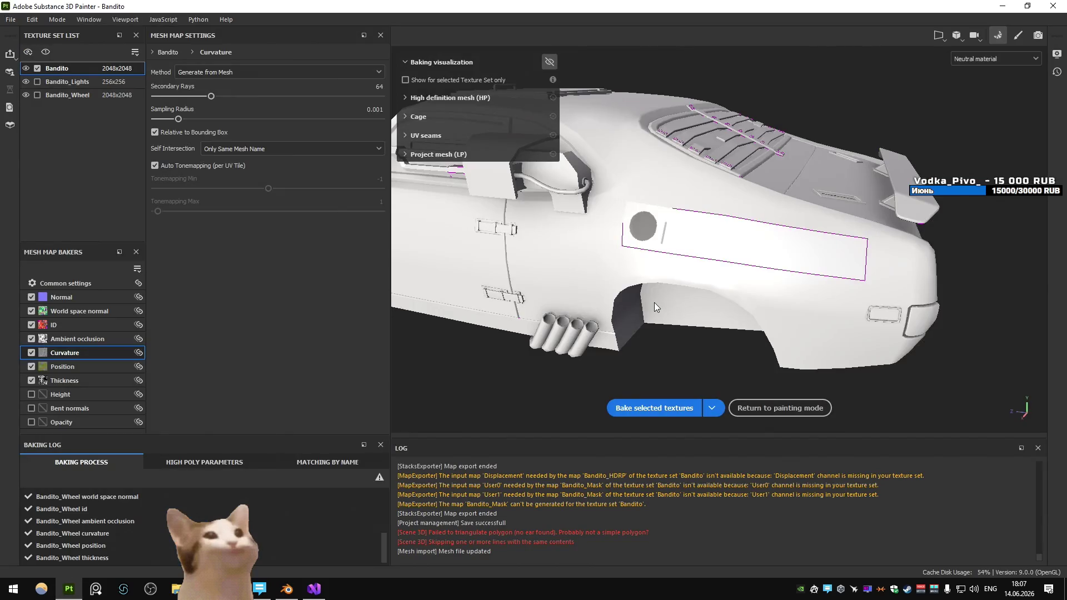
Step: Bake all 14 mesh maps for the Bandito texture set and return to painting mode
{"action": "left_click", "coordinate": [38, 69]}
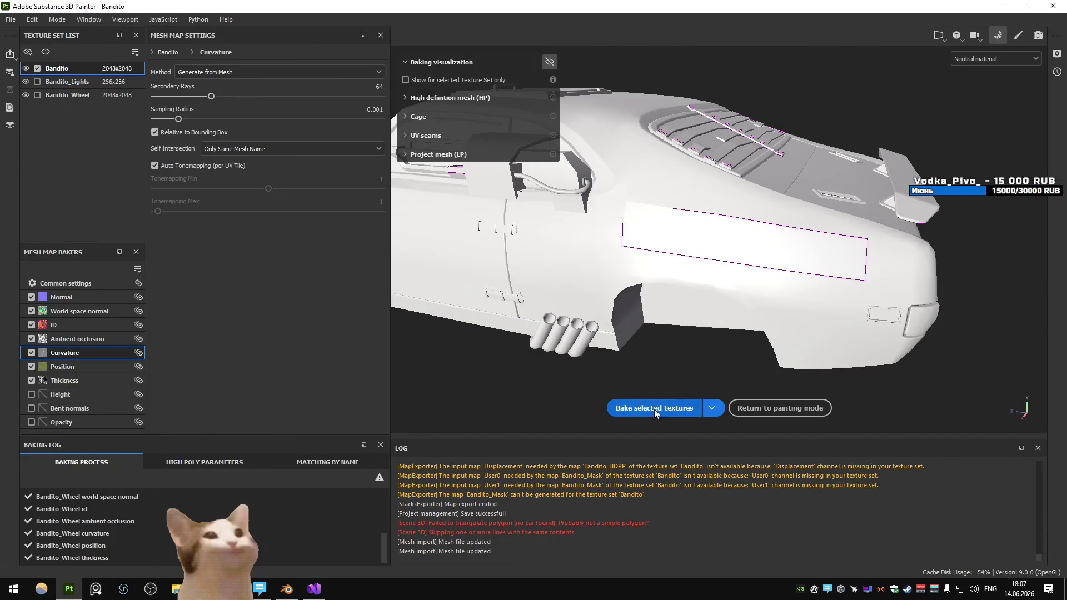
{"action": "left_click", "coordinate": [651, 407]}
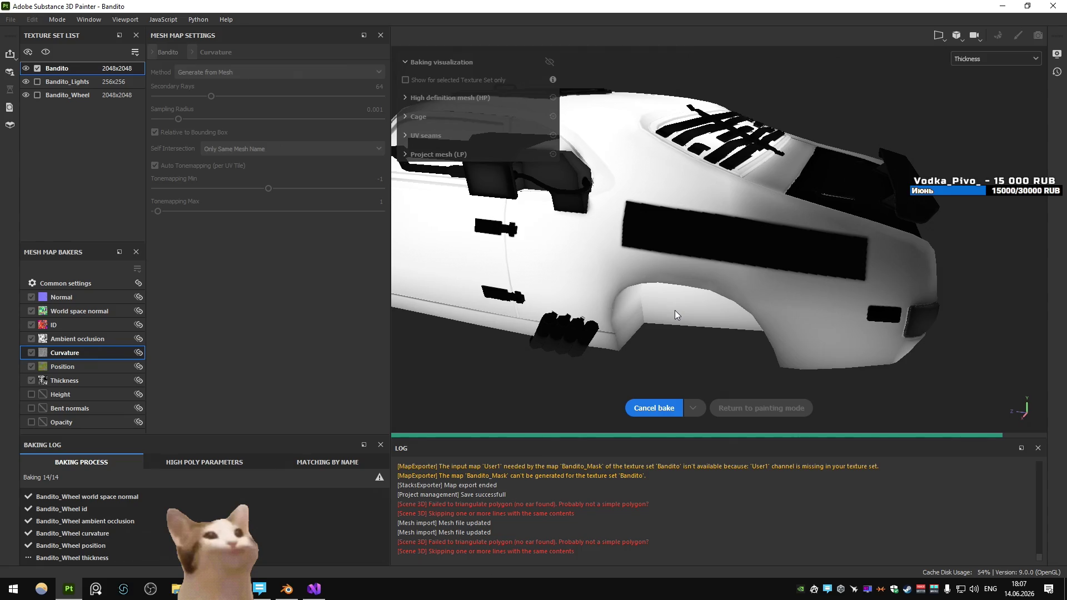
{"action": "key", "text": "Escape"}
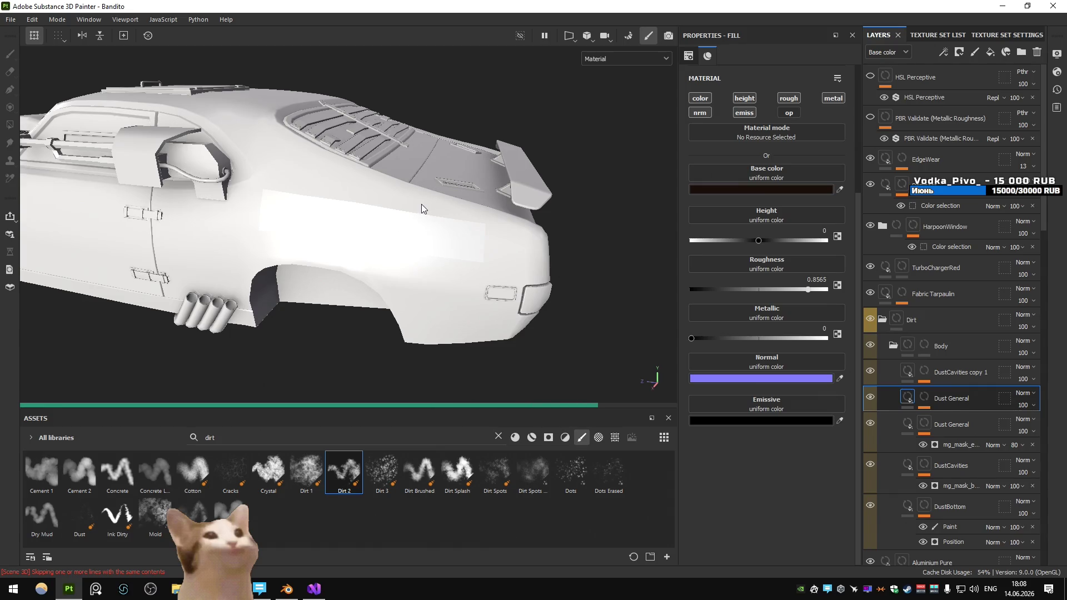
{"action": "scroll", "coordinate": [421, 204], "scroll_direction": "down", "scroll_amount": 5}
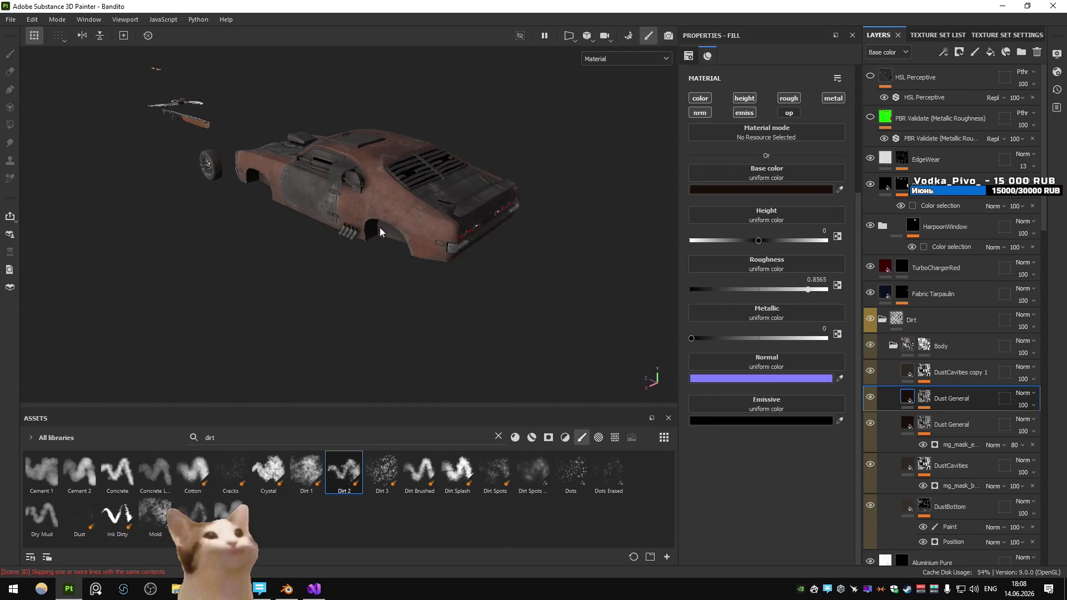
{"action": "scroll", "coordinate": [389, 229], "scroll_direction": "up", "scroll_amount": 5}
{"action": "mouse_move", "coordinate": [400, 229]}
{"action": "left_mouse_down"}
{"action": "mouse_move", "coordinate": [322, 248]}
{"action": "mouse_move", "coordinate": [392, 238]}
{"action": "mouse_move", "coordinate": [405, 285]}
{"action": "left_mouse_up"}
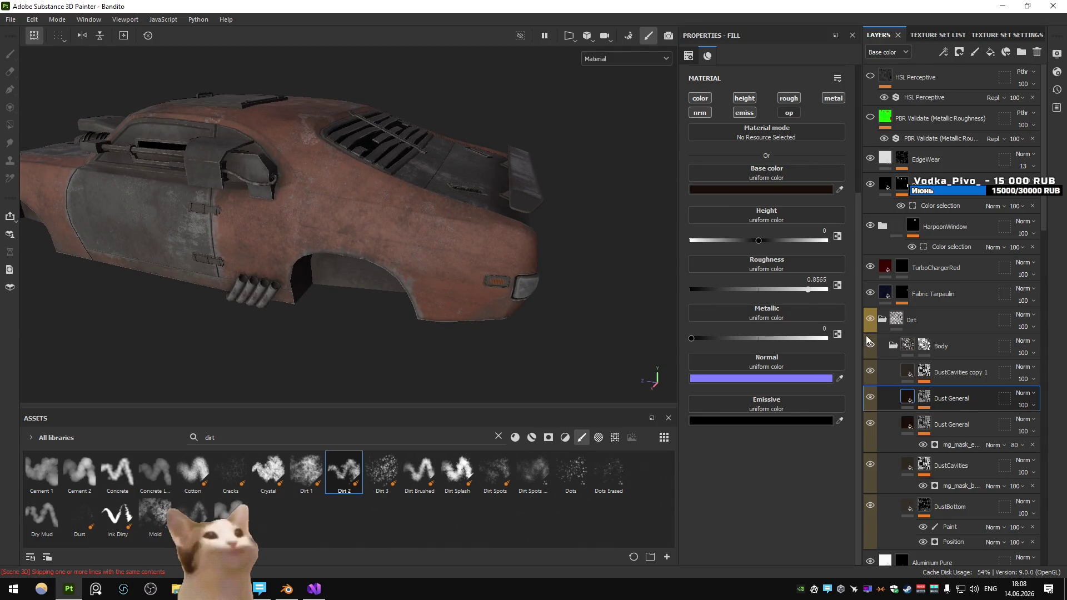
{"action": "mouse_move", "coordinate": [481, 225]}
{"action": "left_mouse_down"}
{"action": "mouse_move", "coordinate": [317, 190]}
{"action": "mouse_move", "coordinate": [322, 209]}
{"action": "mouse_move", "coordinate": [492, 215]}
{"action": "mouse_move", "coordinate": [415, 215]}
{"action": "mouse_move", "coordinate": [524, 229]}
{"action": "left_mouse_up"}
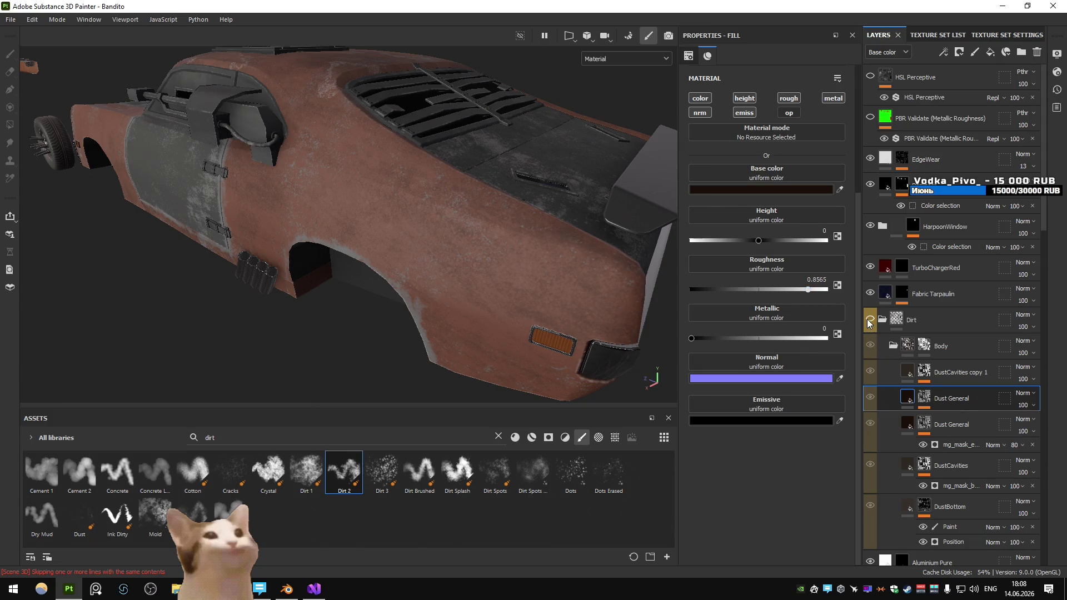
{"action": "scroll", "coordinate": [496, 244], "scroll_direction": "down", "scroll_amount": 5}
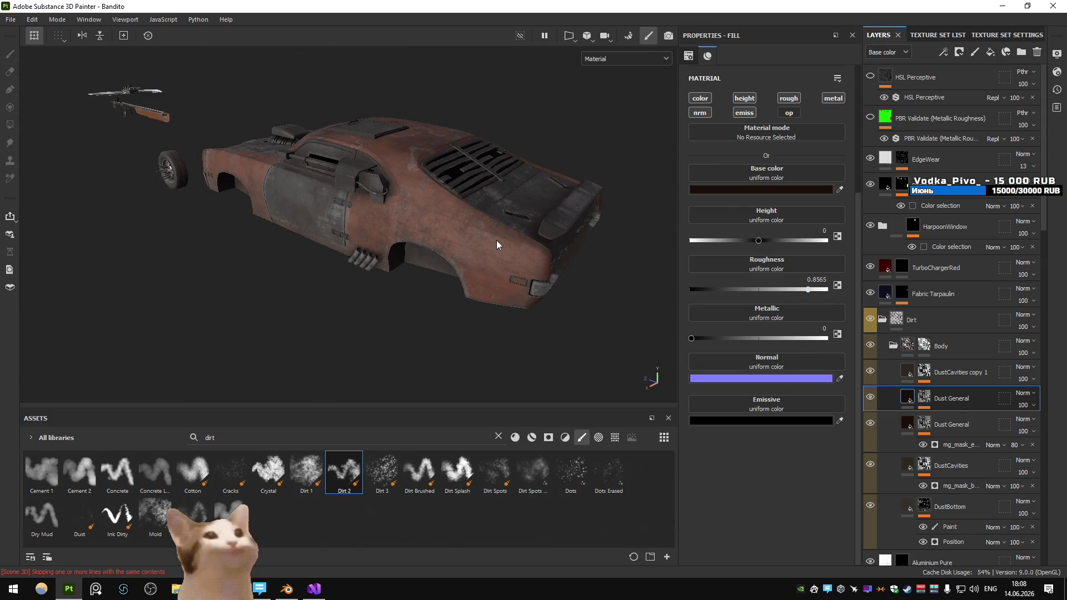
{"action": "scroll", "coordinate": [496, 245], "scroll_direction": "up", "scroll_amount": 3}
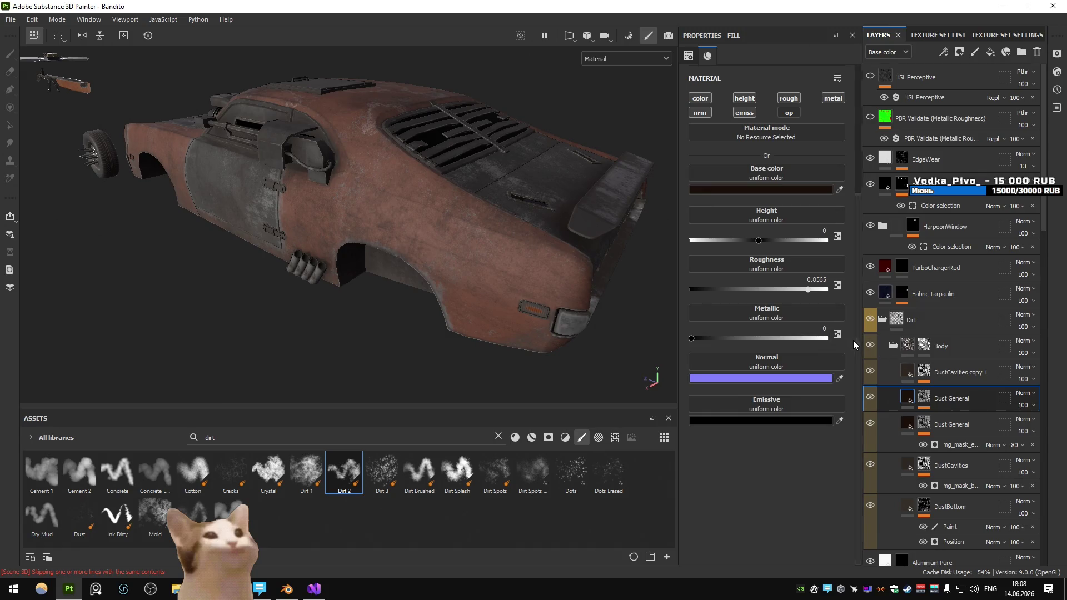
{"action": "left_click", "coordinate": [869, 321]}
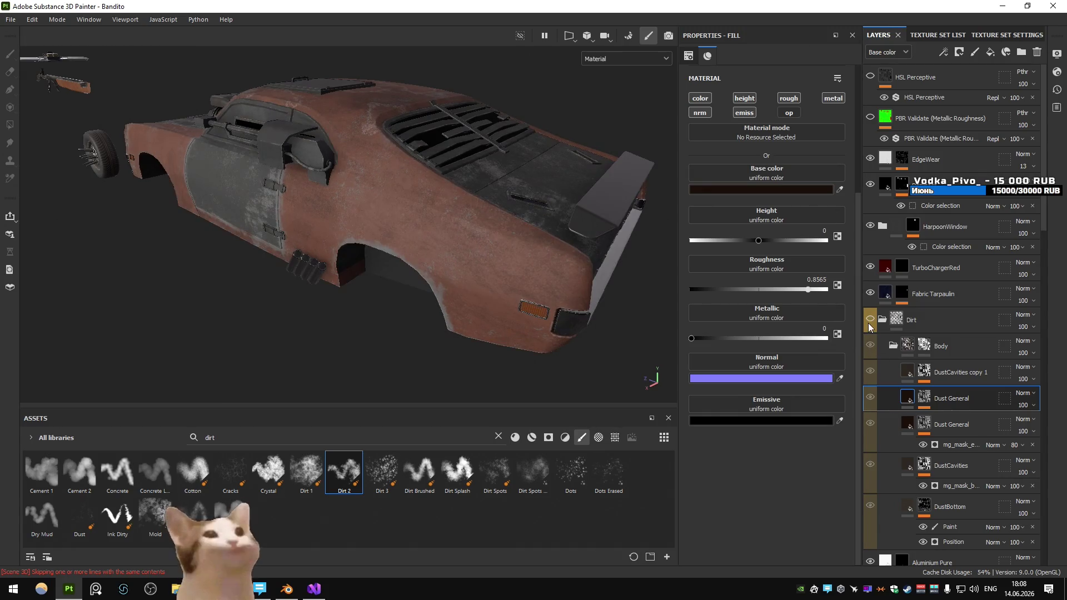
{"action": "scroll", "coordinate": [542, 279], "scroll_direction": "up", "scroll_amount": 2}
{"action": "key", "text": "b"}
{"action": "key", "text": "b"}
{"action": "key", "text": "b"}
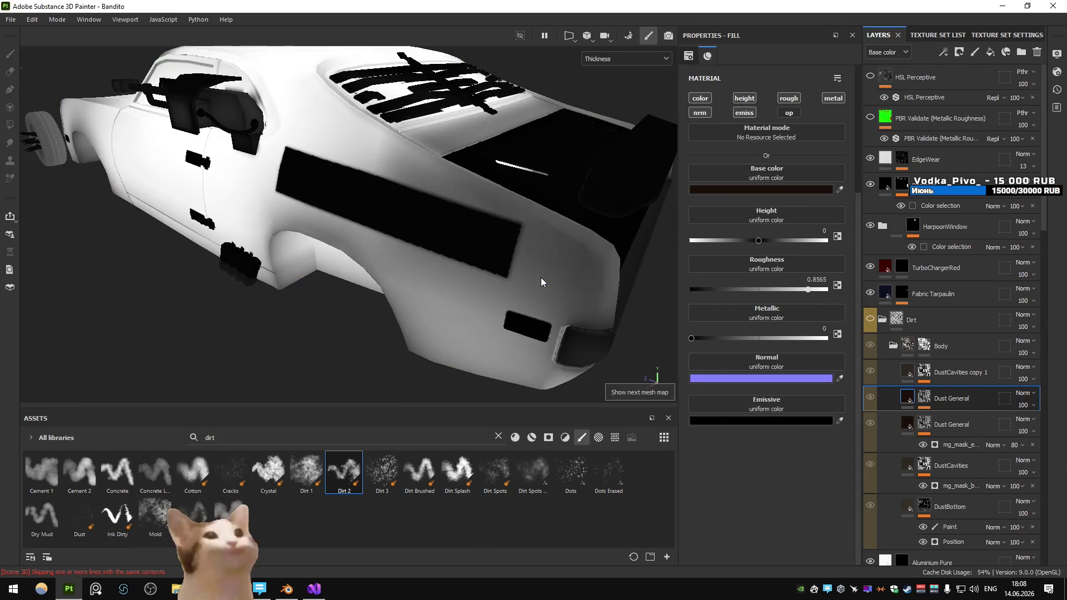
{"action": "key", "text": "b"}
{"action": "key", "text": "b"}
{"action": "key", "text": "b"}
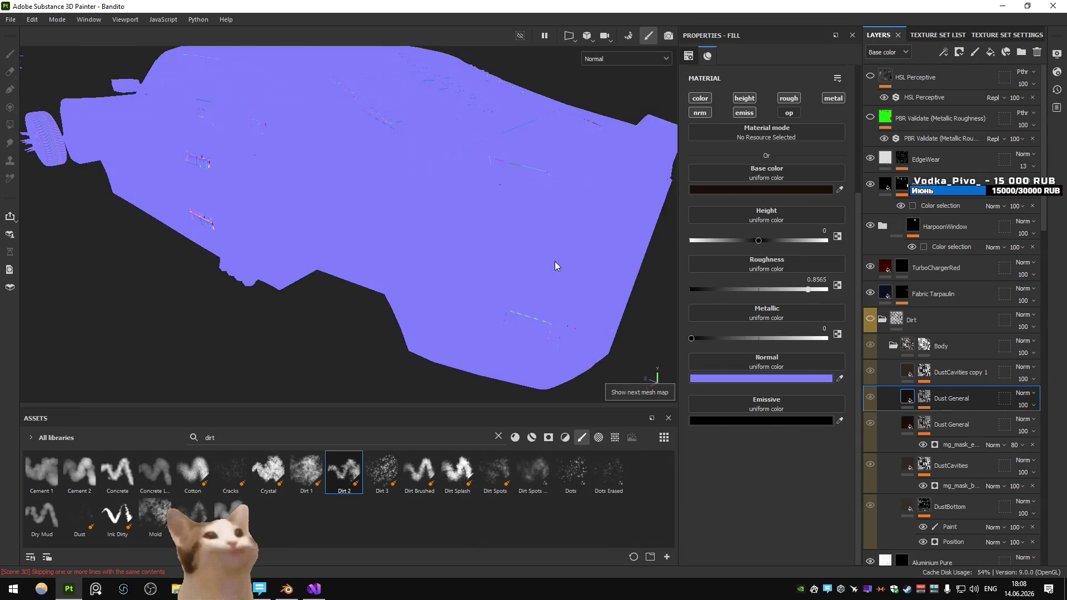
{"action": "left_click", "coordinate": [631, 59]}
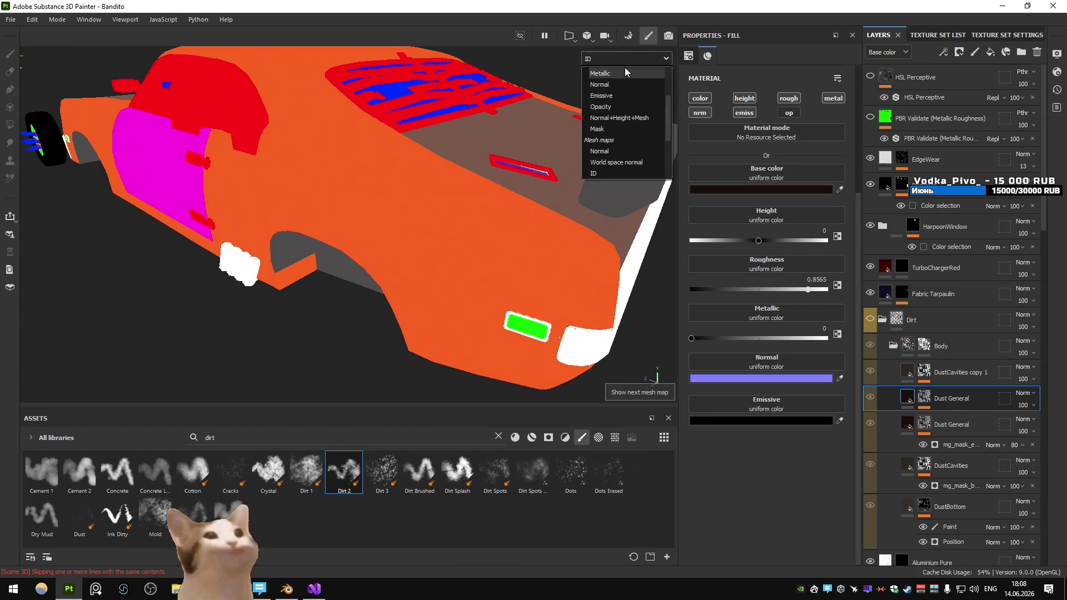
{"action": "left_click", "coordinate": [615, 84]}
{"action": "mouse_move", "coordinate": [551, 156]}
{"action": "left_mouse_down"}
{"action": "mouse_move", "coordinate": [583, 159]}
{"action": "mouse_move", "coordinate": [436, 173]}
{"action": "mouse_move", "coordinate": [358, 158]}
{"action": "mouse_move", "coordinate": [499, 165]}
{"action": "left_mouse_up"}
{"action": "scroll", "coordinate": [610, 160], "scroll_direction": "up", "scroll_amount": 3}
{"action": "key", "text": "alt+Tab"}
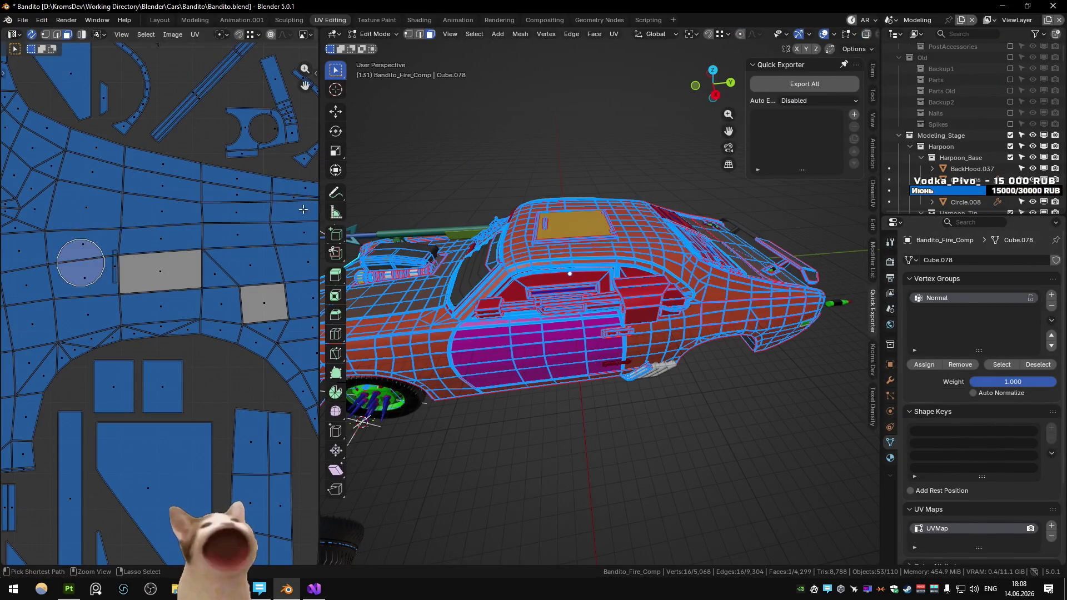
Step: Toggle the car body between Edit and Object Mode and select 01_body_high in the Substance scene
{"action": "key", "text": "ctrl+z"}
{"action": "key", "text": "ctrl+z"}
{"action": "key", "text": "ctrl+z"}
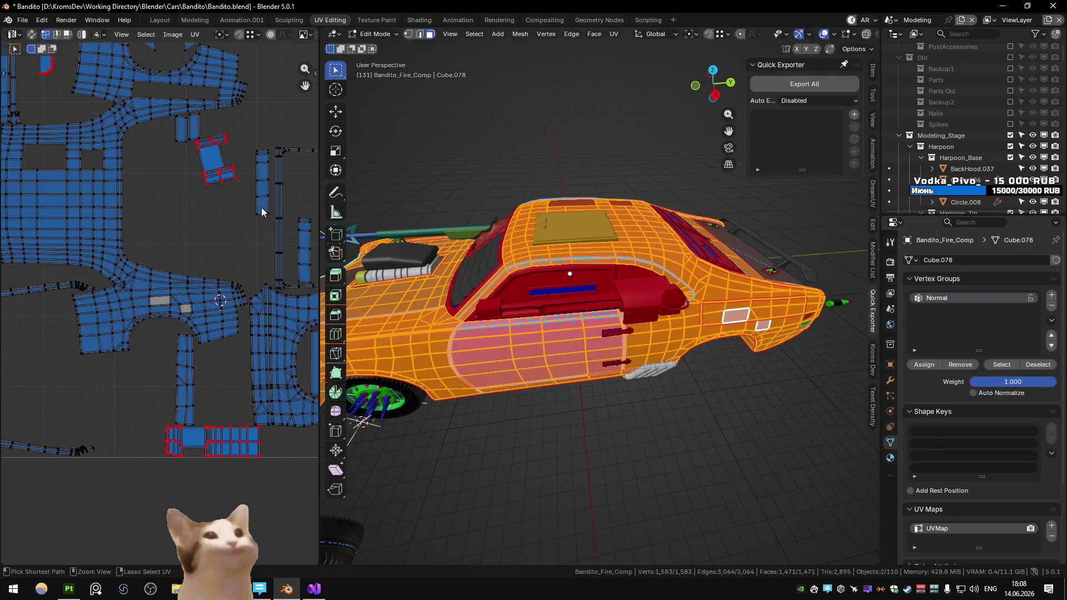
{"action": "key", "text": "ctrl+shift+z"}
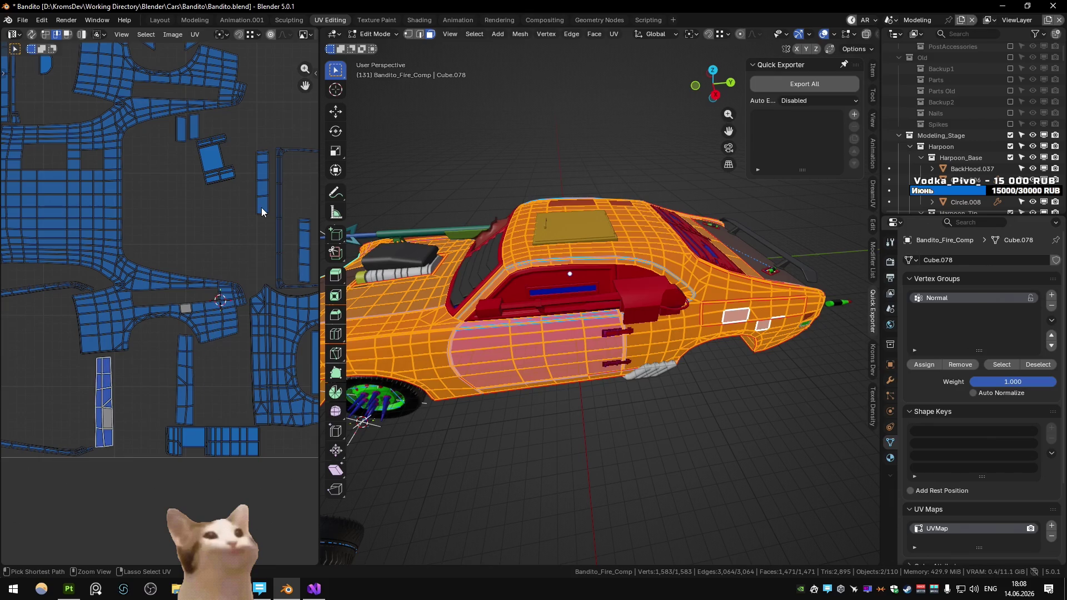
{"action": "key", "text": "ctrl+z"}
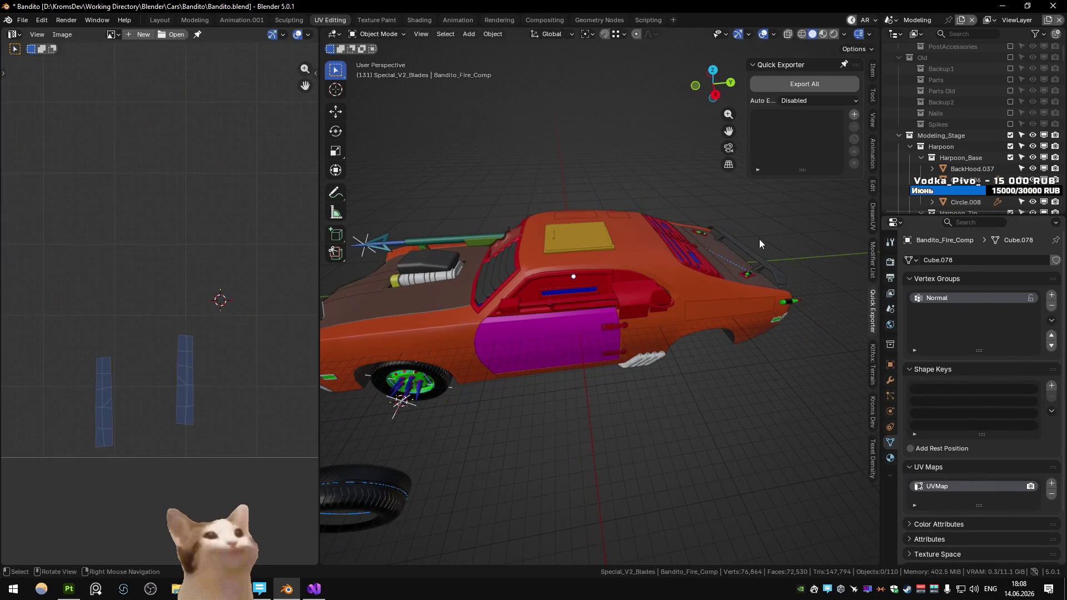
{"action": "key", "text": "ctrl+z"}
{"action": "left_click", "coordinate": [612, 184]}
{"action": "key", "text": "Tab"}
{"action": "left_click", "coordinate": [626, 189]}
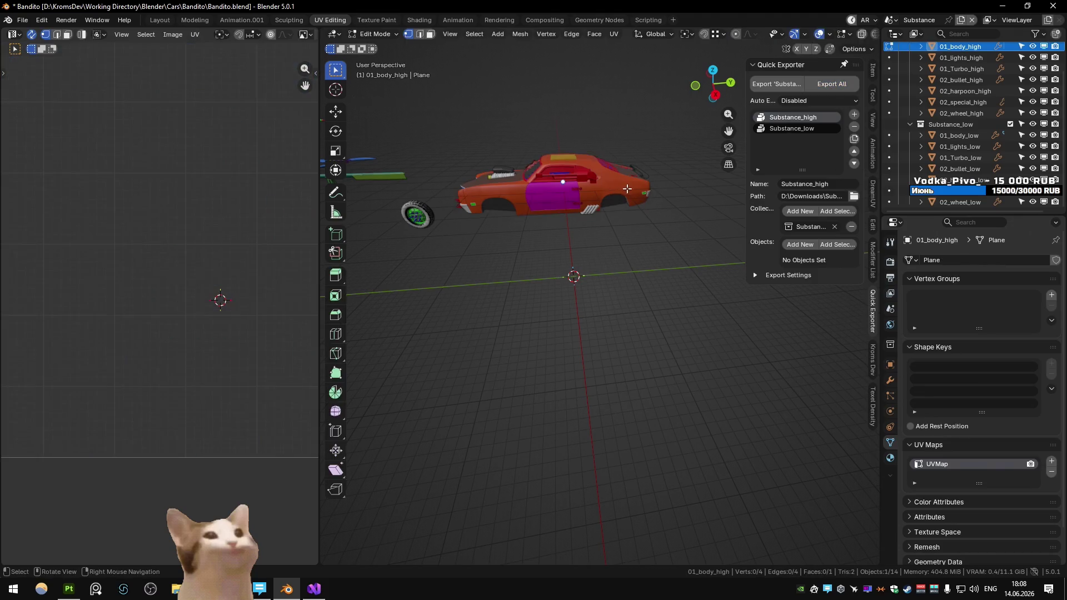
{"action": "key", "text": "ctrl+z"}
{"action": "key", "text": "ctrl+z"}
{"action": "key", "text": "ctrl+z"}
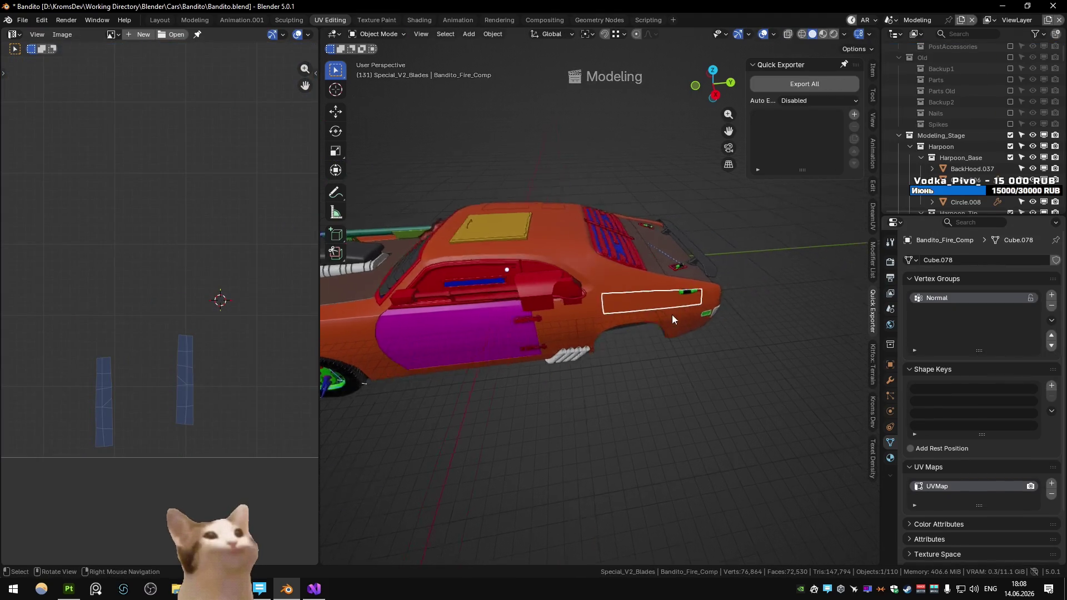
Step: Frame and orbit around the panel, then go back to the Substance scene and Painter's baking mode
{"action": "key", "text": "KP_Decimal"}
{"action": "mouse_move", "coordinate": [618, 275]}
{"action": "left_mouse_down"}
{"action": "mouse_move", "coordinate": [583, 289]}
{"action": "mouse_move", "coordinate": [613, 278]}
{"action": "mouse_move", "coordinate": [628, 295]}
{"action": "mouse_move", "coordinate": [532, 313]}
{"action": "mouse_move", "coordinate": [548, 281]}
{"action": "left_mouse_up"}
{"action": "left_click", "coordinate": [514, 306]}
{"action": "mouse_move", "coordinate": [608, 241]}
{"action": "left_mouse_down"}
{"action": "mouse_move", "coordinate": [594, 261]}
{"action": "mouse_move", "coordinate": [781, 244]}
{"action": "mouse_move", "coordinate": [696, 302]}
{"action": "mouse_move", "coordinate": [618, 233]}
{"action": "left_mouse_up"}
{"action": "scroll", "coordinate": [616, 243], "scroll_direction": "down", "scroll_amount": 8}
{"action": "key", "text": "ctrl+Page_Down"}
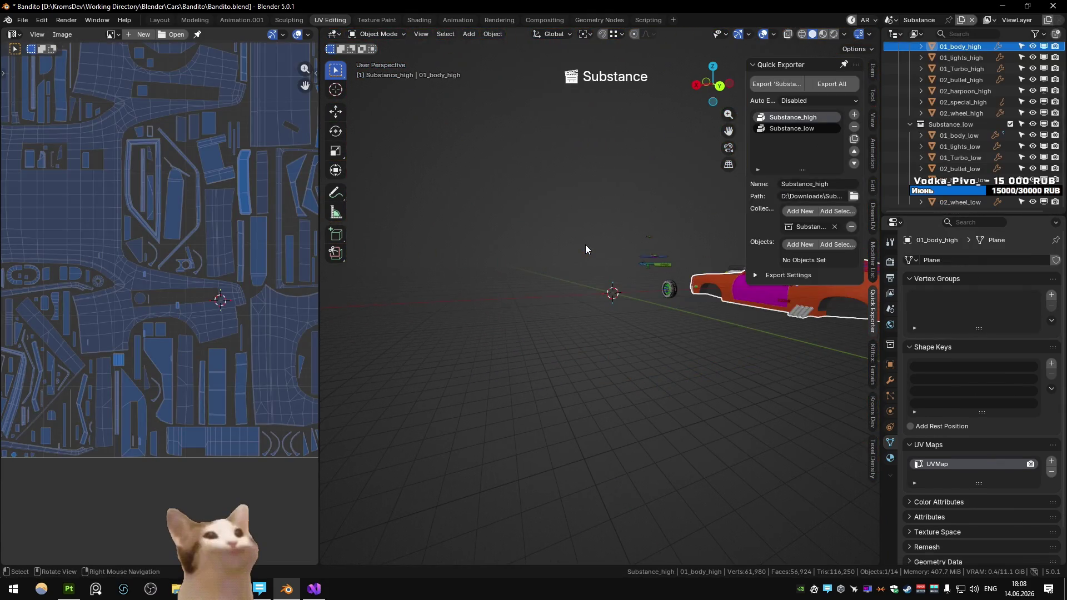
{"action": "key", "text": "alt+Tab"}
{"action": "key", "text": "ctrl+b"}
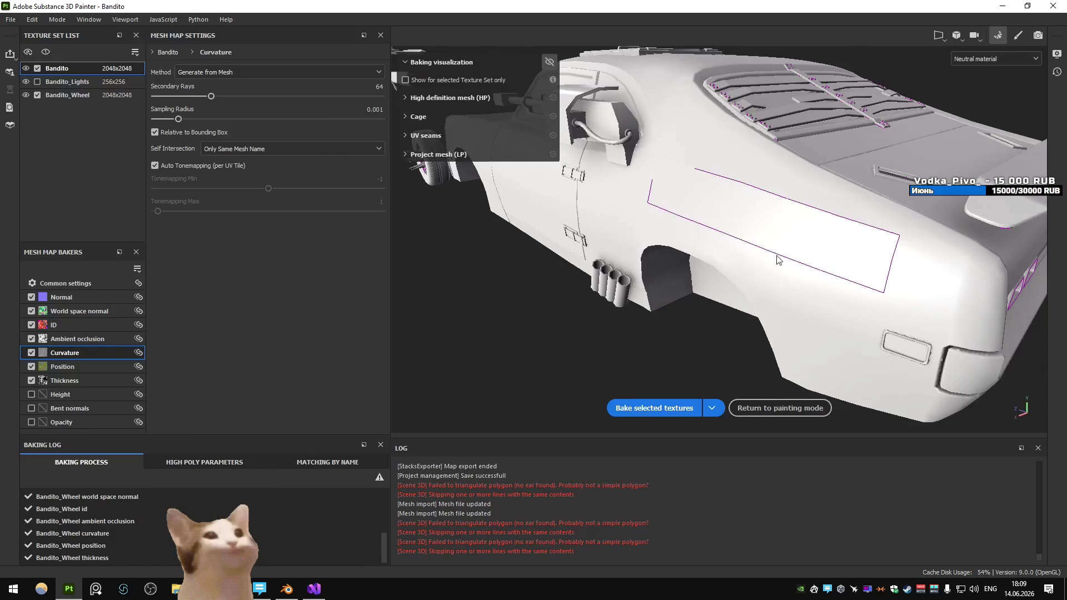
Step: Rebake the mesh maps with the Bandito and Bandito_Wheel texture sets unchecked
{"action": "left_click", "coordinate": [37, 95]}
{"action": "left_click", "coordinate": [38, 68]}
{"action": "left_click", "coordinate": [628, 407]}
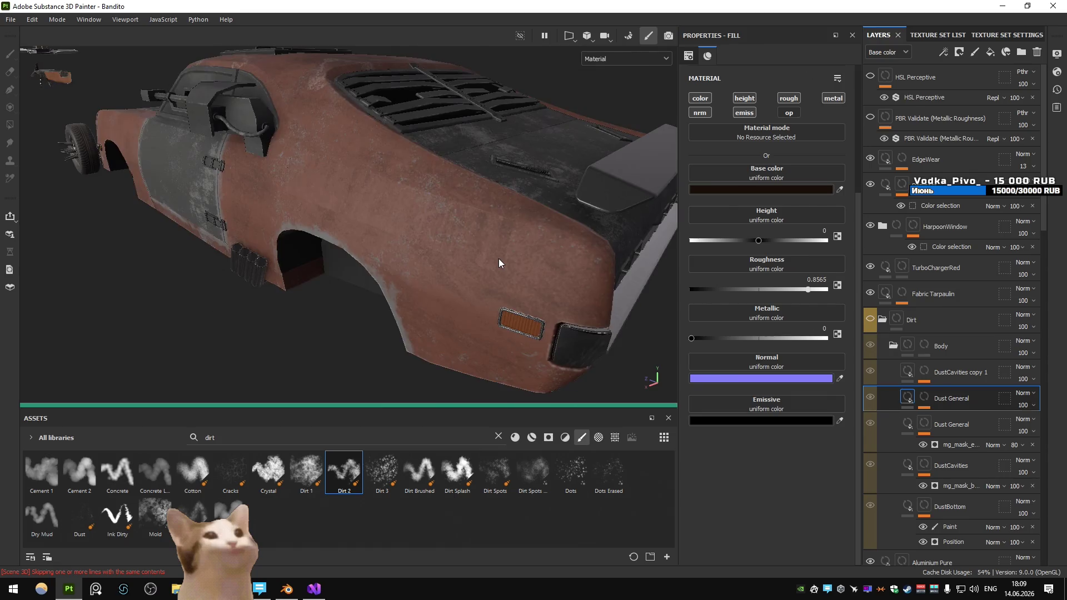
Step: Hide the Dirt layer and orbit to a side view of the rebaked car
{"action": "left_click", "coordinate": [870, 321]}
{"action": "scroll", "coordinate": [391, 264], "scroll_direction": "down", "scroll_amount": 5}
{"action": "mouse_move", "coordinate": [306, 262]}
{"action": "left_mouse_down"}
{"action": "mouse_move", "coordinate": [391, 264]}
{"action": "mouse_move", "coordinate": [297, 221]}
{"action": "mouse_move", "coordinate": [340, 262]}
{"action": "mouse_move", "coordinate": [549, 247]}
{"action": "mouse_move", "coordinate": [537, 262]}
{"action": "mouse_move", "coordinate": [512, 241]}
{"action": "mouse_move", "coordinate": [499, 265]}
{"action": "left_mouse_up"}
{"action": "scroll", "coordinate": [390, 264], "scroll_direction": "up", "scroll_amount": 5}
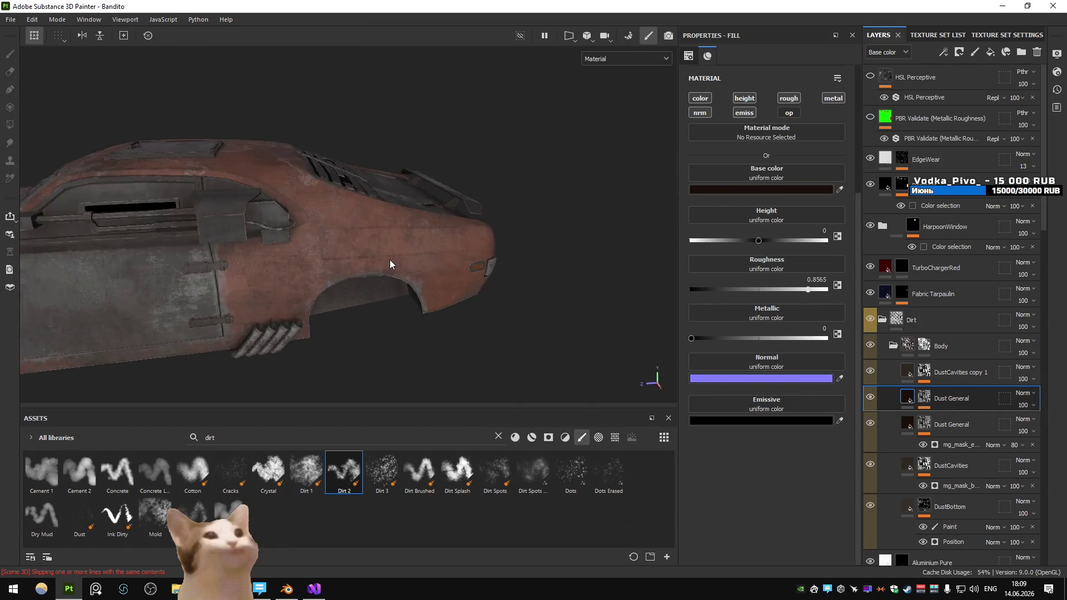
{"action": "scroll", "coordinate": [300, 254], "scroll_direction": "down", "scroll_amount": 5}
{"action": "scroll", "coordinate": [537, 261], "scroll_direction": "up", "scroll_amount": 3}
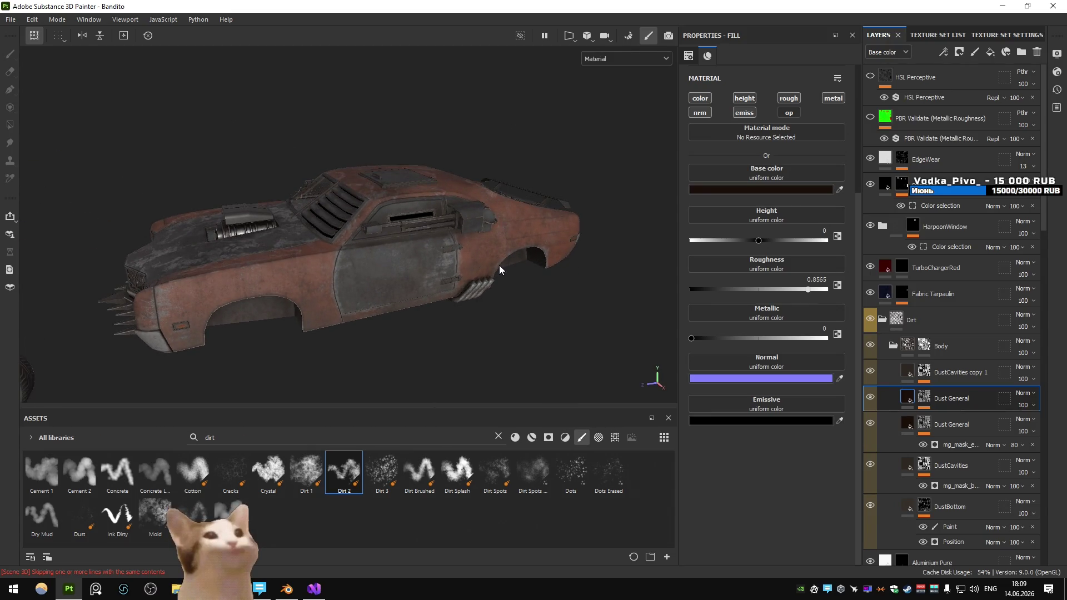
Step: Minimize Substance 3D Painter, Blender and Visual Studio to bring Chrome forward
{"action": "left_click", "coordinate": [1004, 6]}
{"action": "left_click", "coordinate": [1005, 6]}
{"action": "left_click", "coordinate": [1006, 7]}
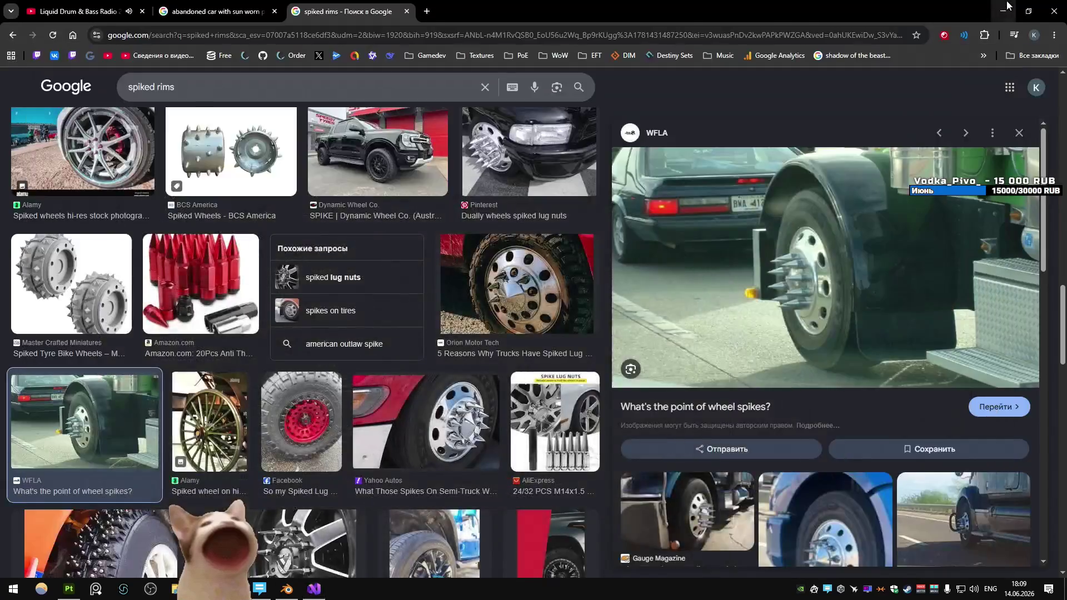
Step: Launch Twisted Metal Black Online in PCSX2, then quit and shut down the emulator
{"action": "left_click", "coordinate": [1007, 6]}
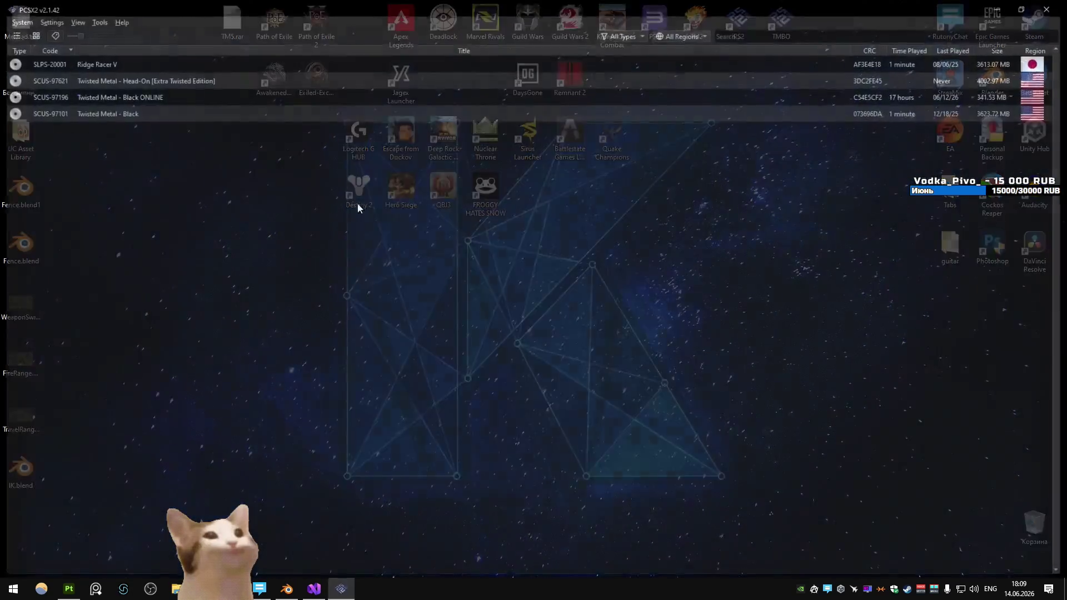
{"action": "double_click", "coordinate": [192, 96]}
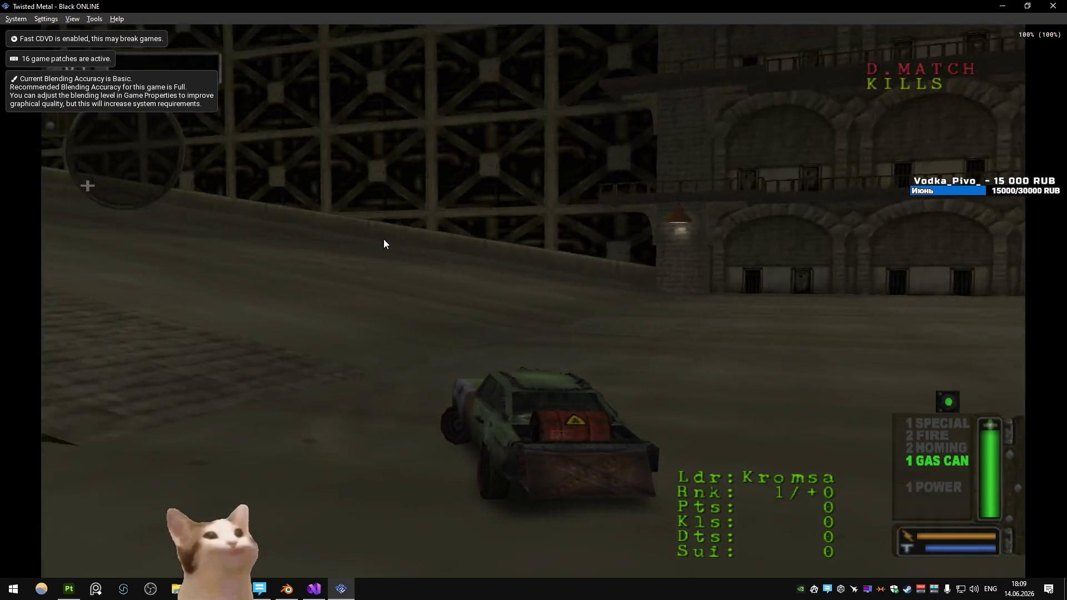
{"action": "key", "text": "alt+F4"}
{"action": "left_click", "coordinate": [559, 308]}
Step: Export the Bandito textures from Substance 3D Painter and switch to Unity
{"action": "left_click", "coordinate": [69, 589]}
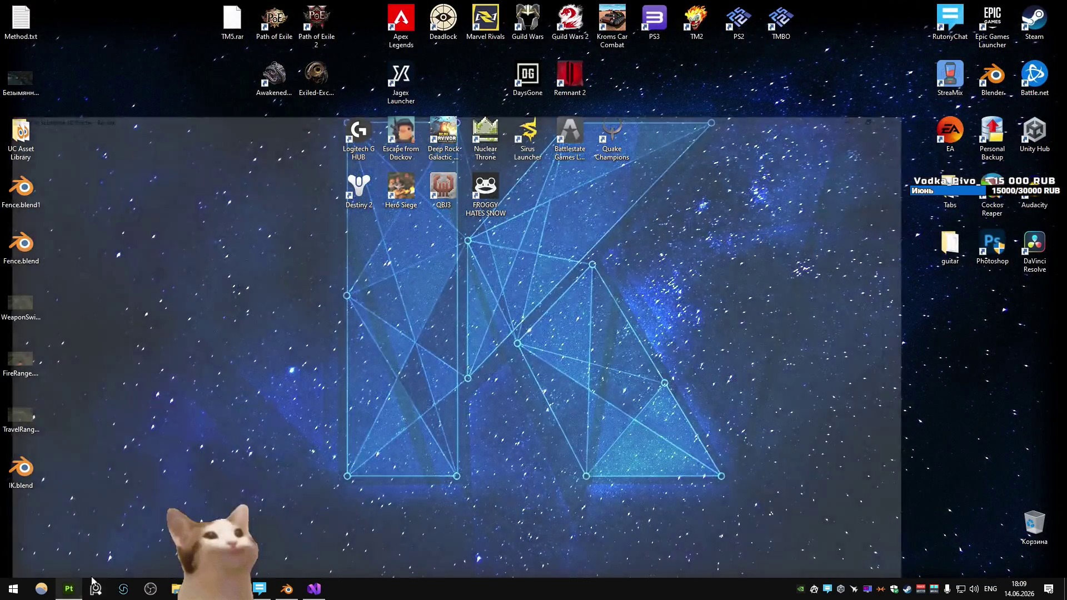
{"action": "mouse_move", "coordinate": [500, 235]}
{"action": "left_mouse_down"}
{"action": "mouse_move", "coordinate": [315, 261]}
{"action": "mouse_move", "coordinate": [297, 253]}
{"action": "left_mouse_up"}
{"action": "key", "text": "ctrl+shift+e"}
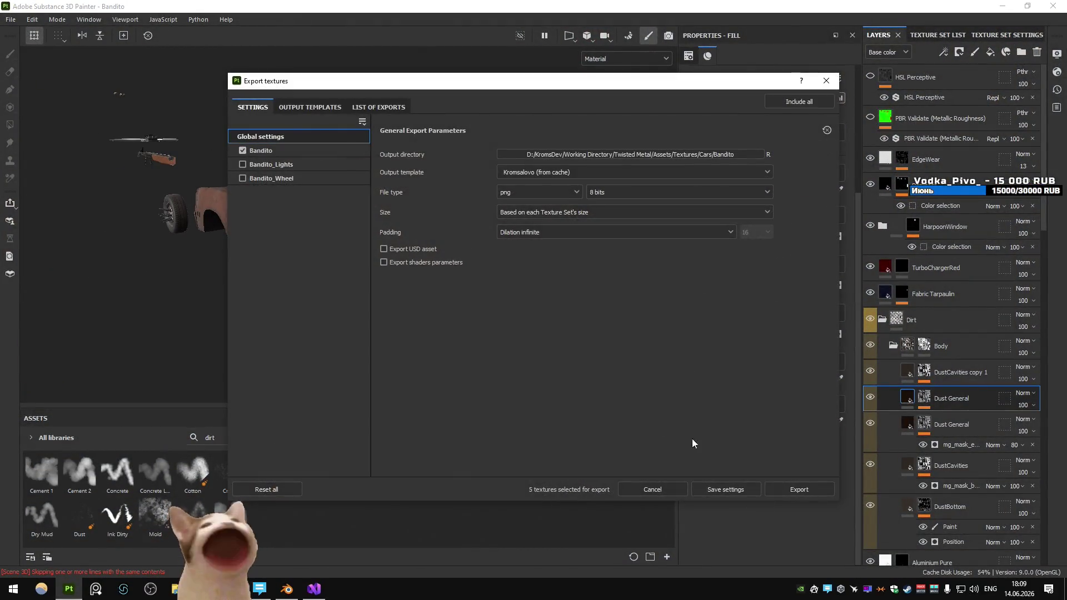
{"action": "left_click", "coordinate": [796, 486]}
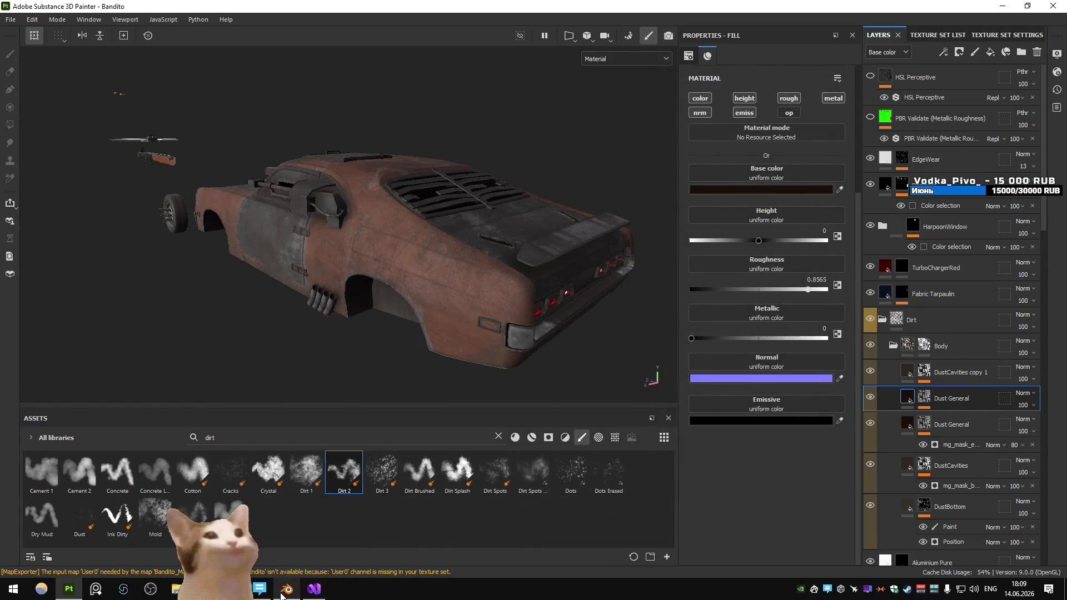
{"action": "key", "text": "alt+Tab"}
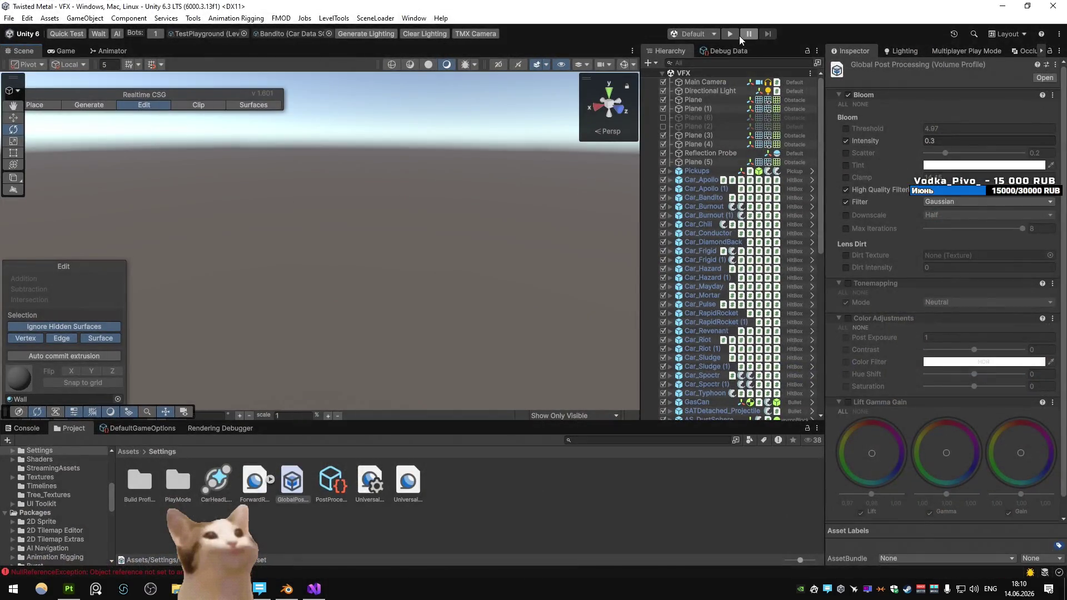
Step: Playtest the vehicle selection, browsing through Pulse, Sandstorm, Burnout and Rampage
{"action": "left_click", "coordinate": [730, 34]}
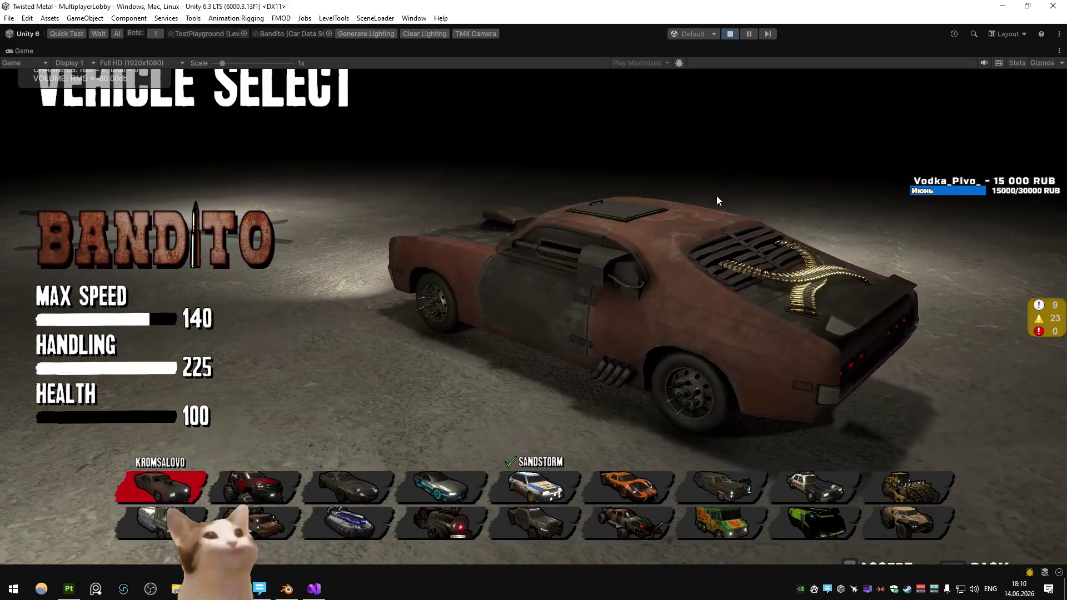
{"action": "key", "text": "Right"}
{"action": "key", "text": "Right"}
{"action": "key", "text": "Right"}
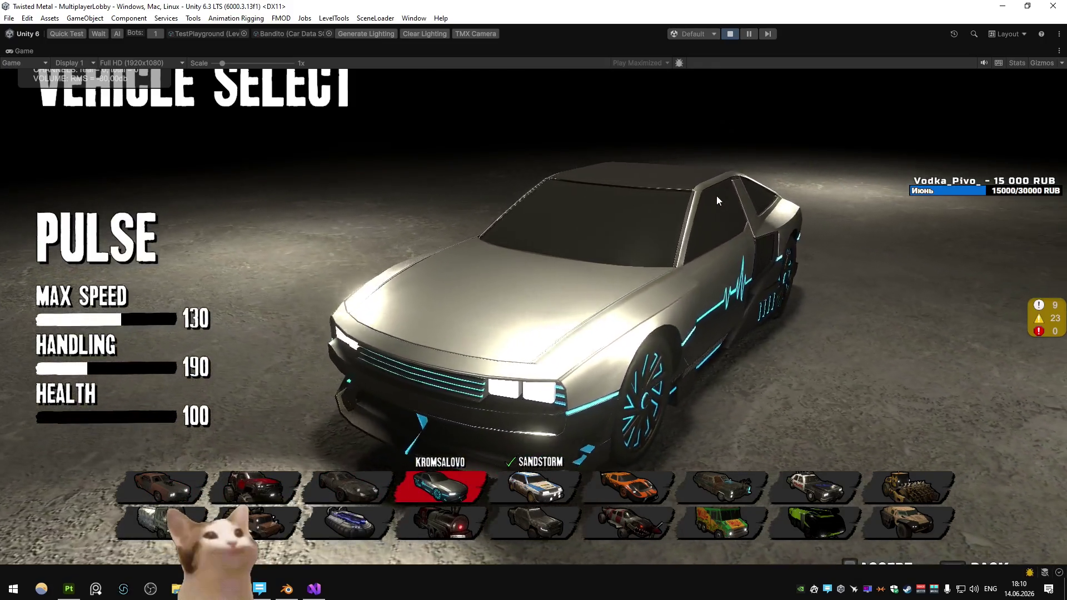
{"action": "key", "text": "Right"}
{"action": "key", "text": "Right"}
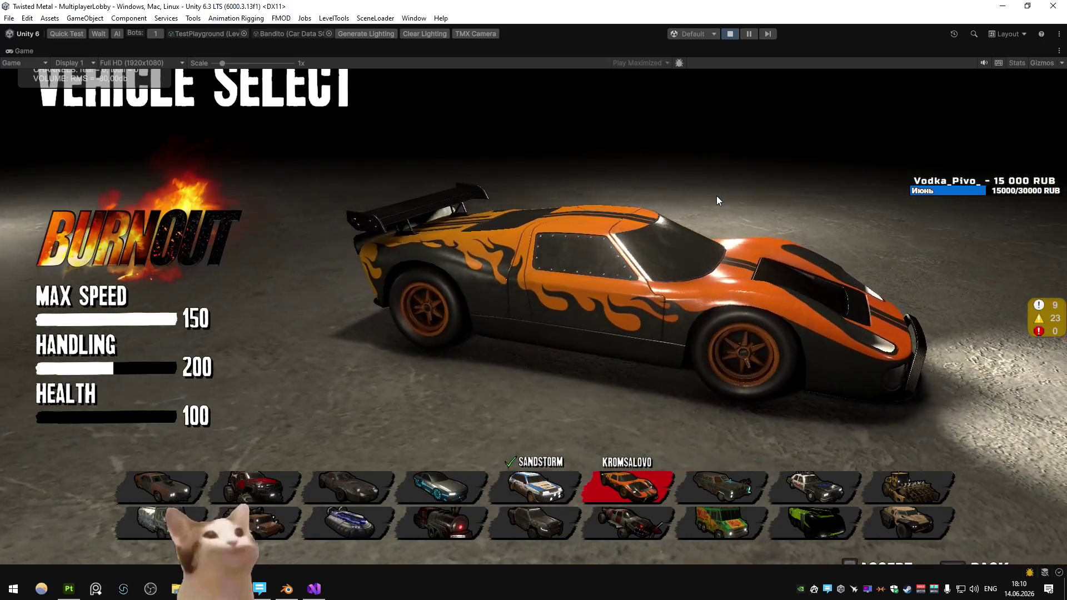
{"action": "key", "text": "Left"}
{"action": "key", "text": "Left"}
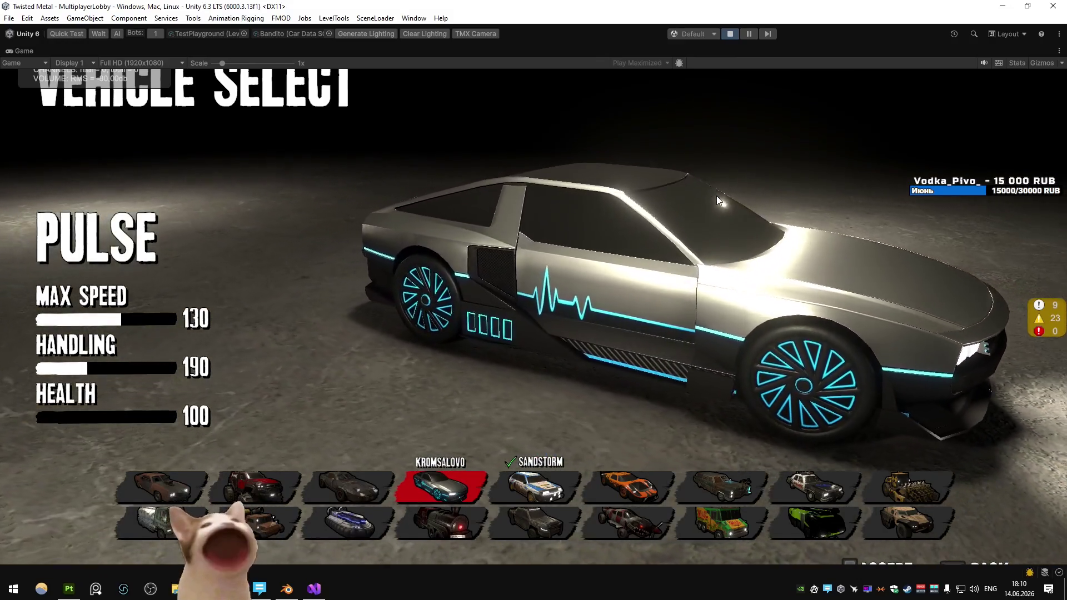
{"action": "key", "text": "Left"}
{"action": "key", "text": "Left"}
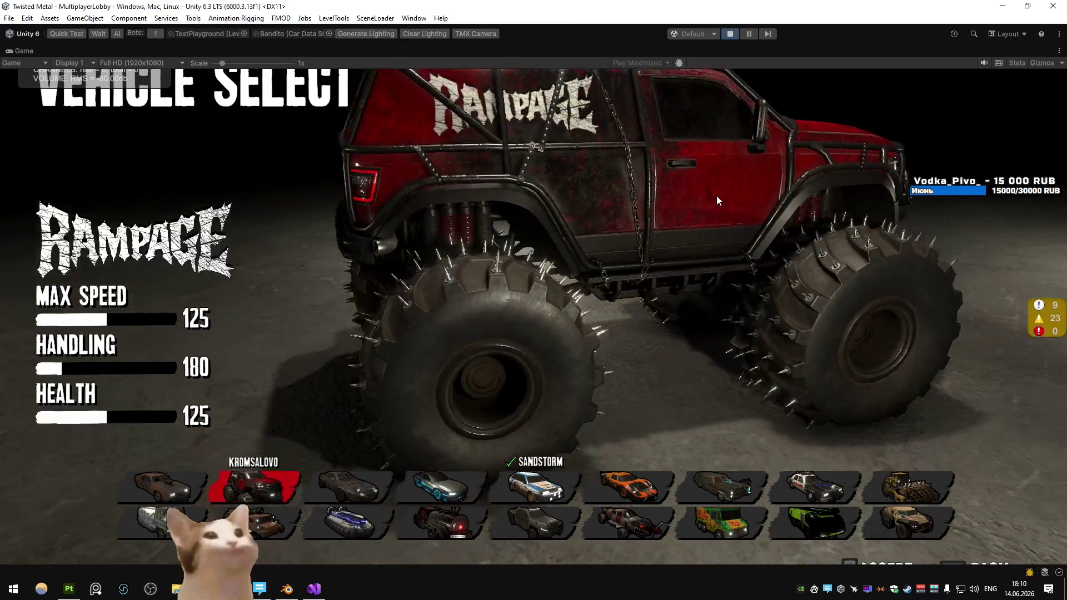
{"action": "key", "text": "Right"}
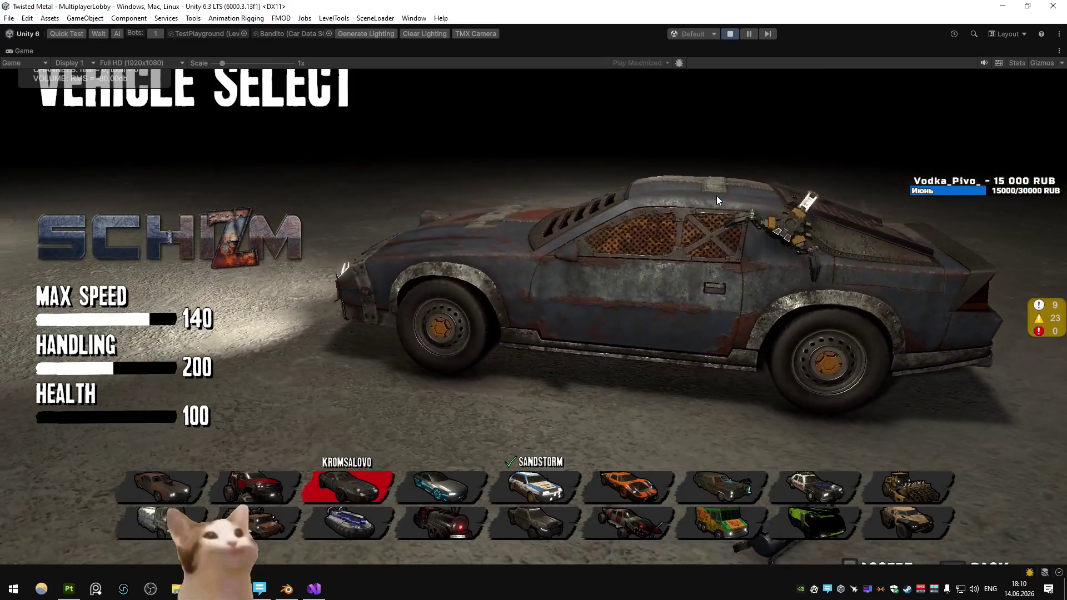
Step: Return to the Bandito and open the Zenith_Rockets line 17 NullReferenceException from the Console
{"action": "key", "text": "Left"}
{"action": "key", "text": "Left"}
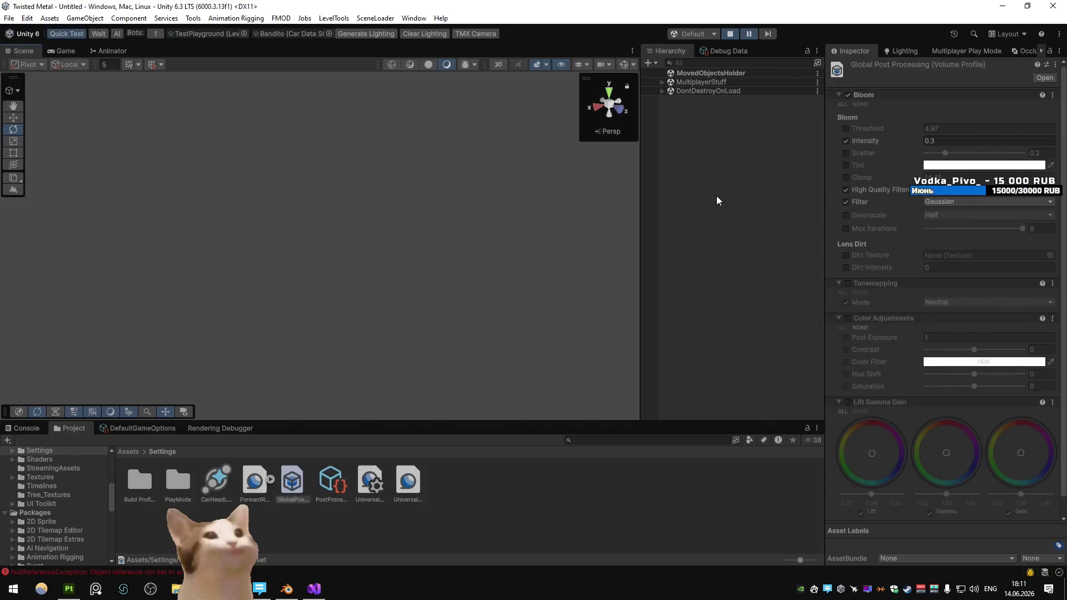
{"action": "left_click", "coordinate": [25, 428]}
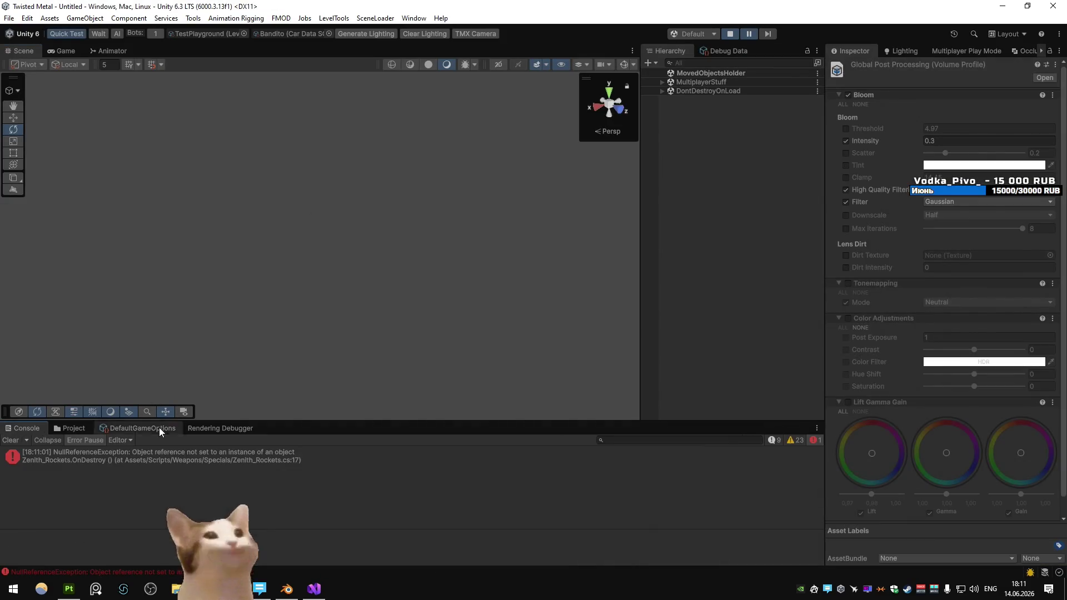
{"action": "double_click", "coordinate": [219, 465]}
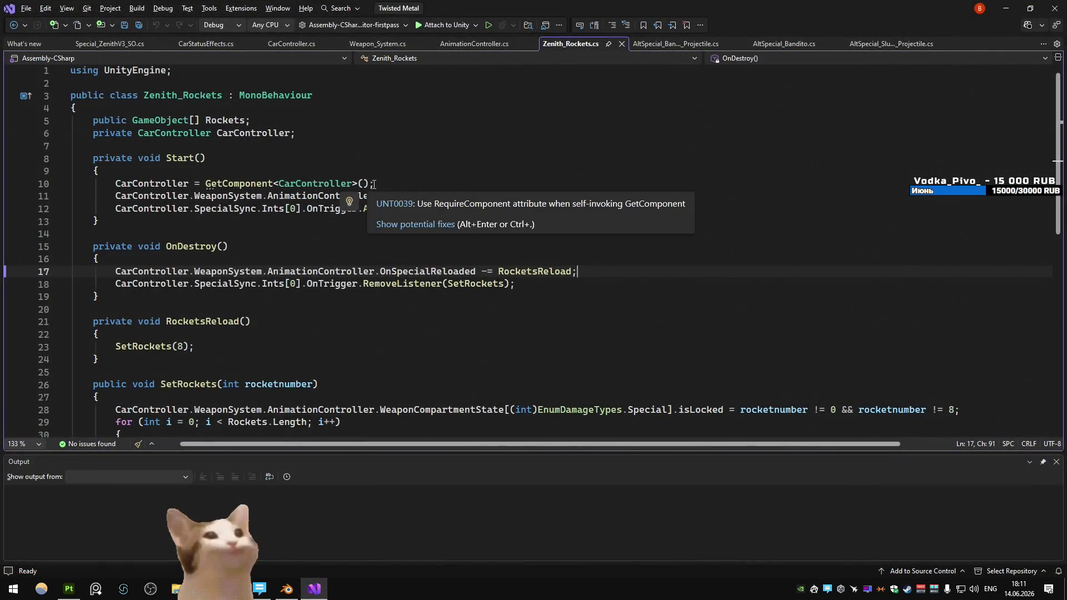
Step: Start a null check on CarController in OnDestroy, then undo it
{"action": "left_click", "coordinate": [289, 260]}
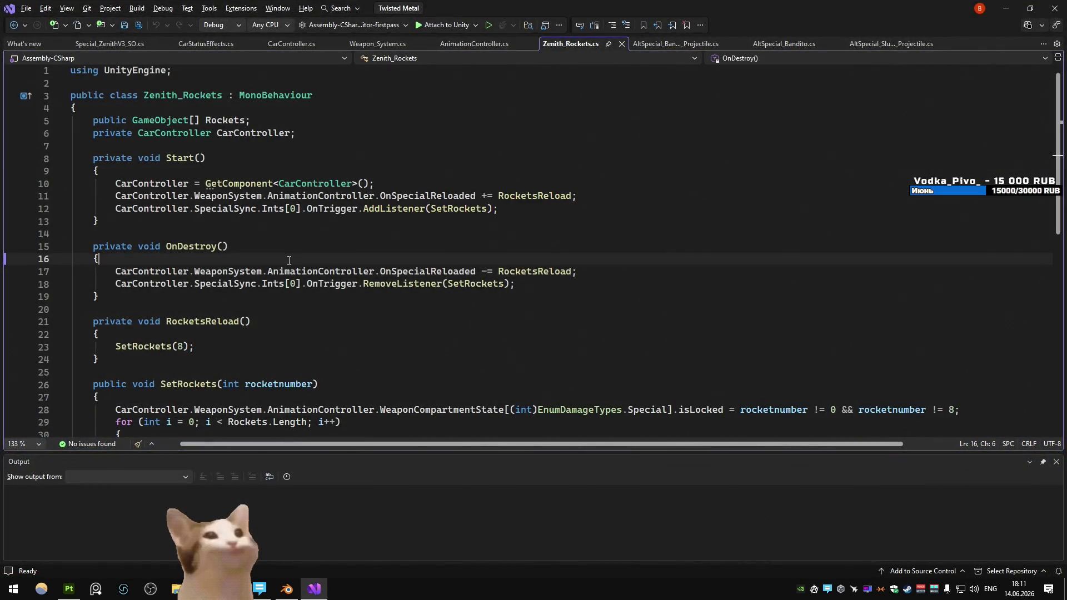
{"action": "key", "text": "Return"}
{"action": "type", "text": "if (CarController.w"}
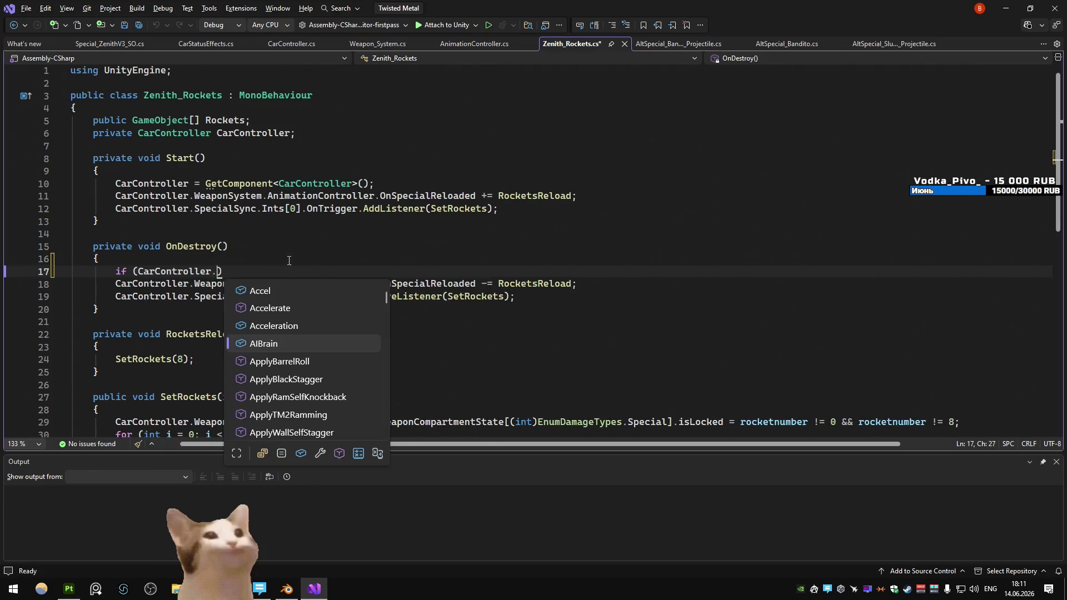
{"action": "type", "text": "ea"}
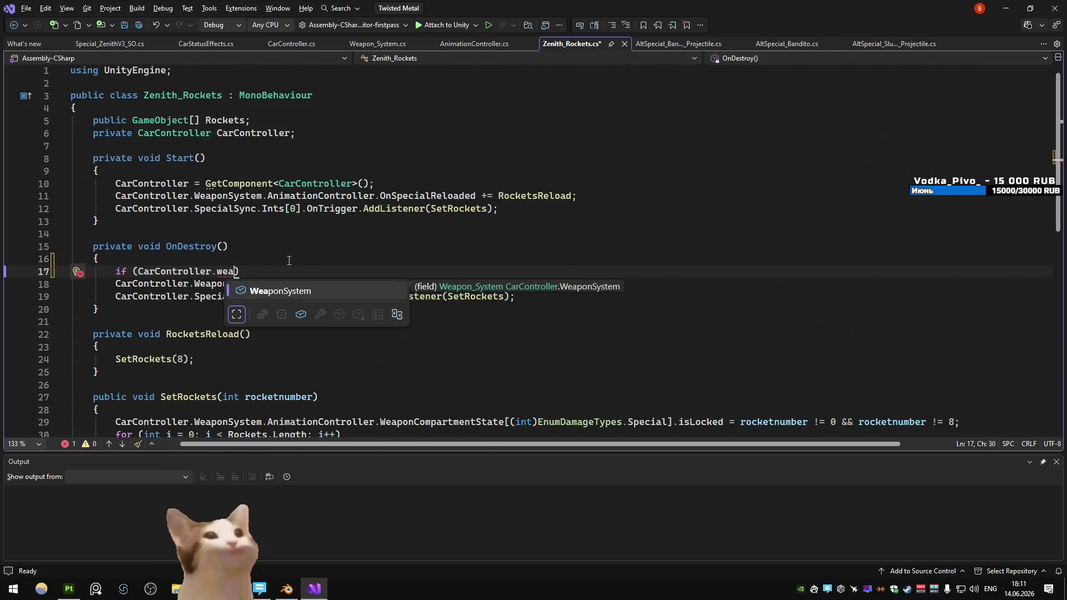
{"action": "key", "text": "BackSpace"}
{"action": "key", "text": "BackSpace"}
{"action": "key", "text": "BackSpace"}
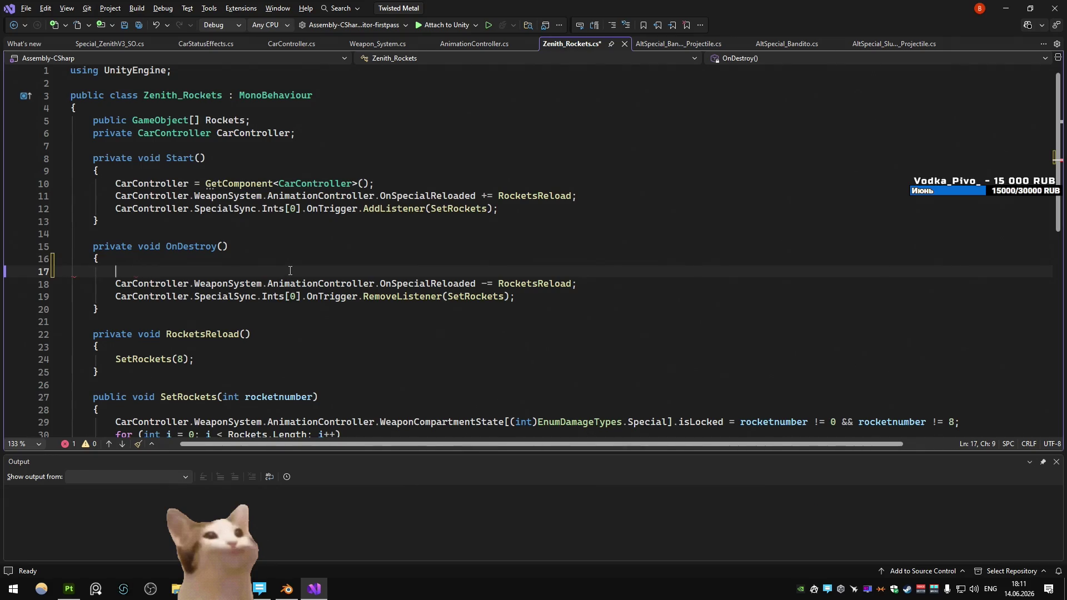
{"action": "key", "text": "ctrl+z"}
{"action": "key", "text": "ctrl+z"}
Step: Set a breakpoint on line 17 and attach the debugger to Unity
{"action": "left_click", "coordinate": [302, 271]}
{"action": "key", "text": "F9"}
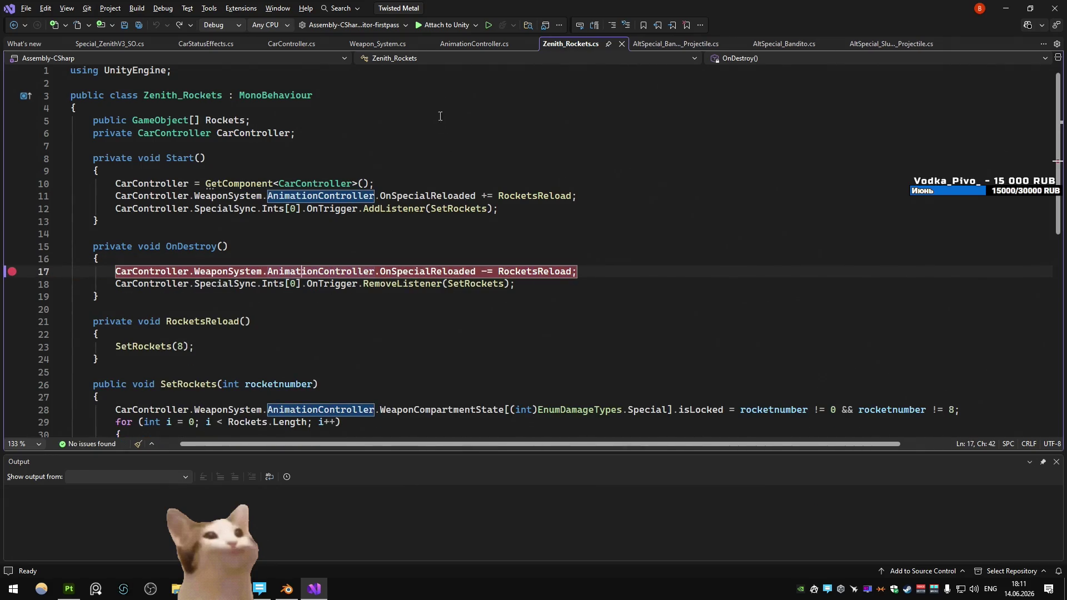
{"action": "left_click", "coordinate": [446, 28]}
{"action": "key", "text": "alt+Tab"}
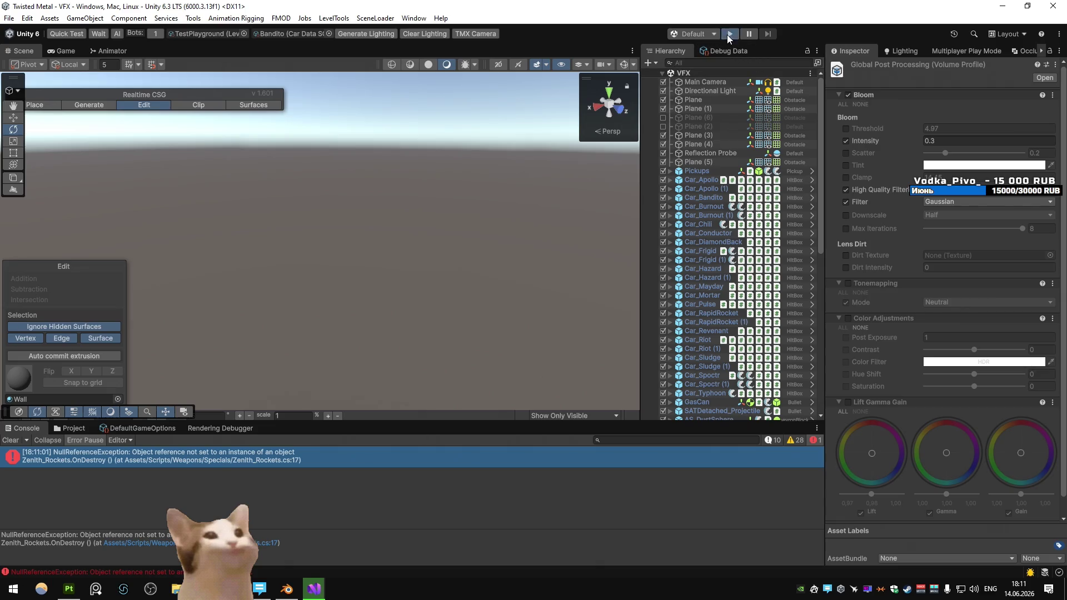
Step: Play the game until the line 17 breakpoint hits, continue past it, then stop debugging
{"action": "left_click", "coordinate": [727, 35]}
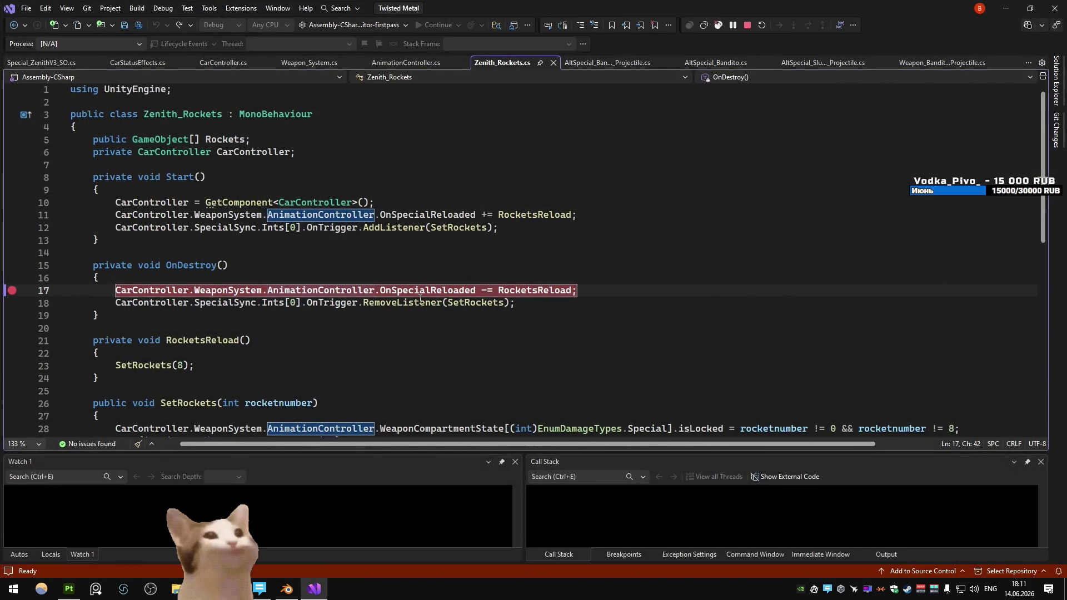
{"action": "key", "text": "alt+Tab"}
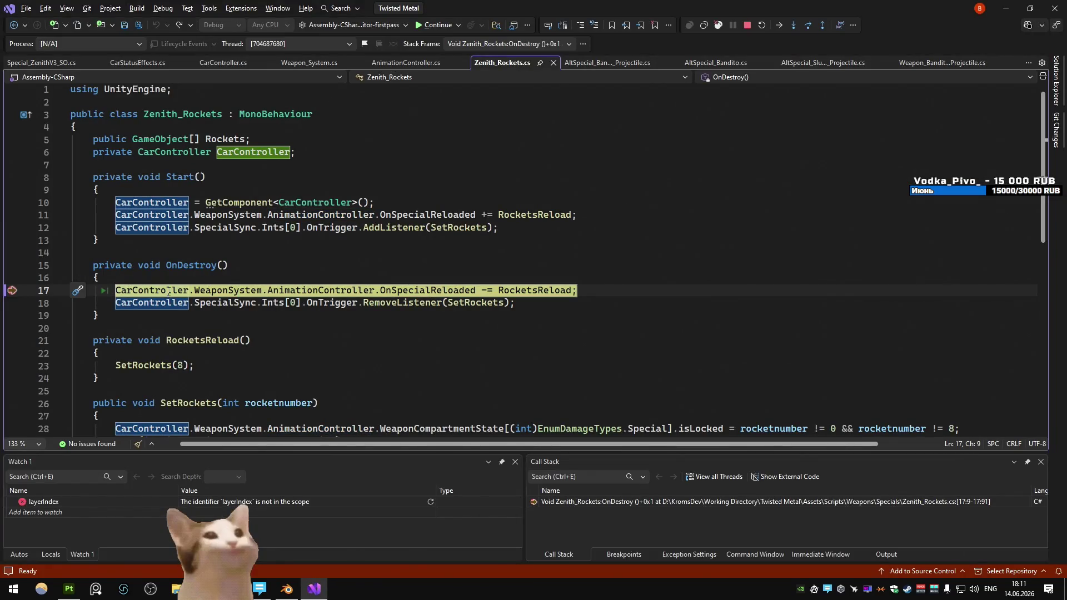
{"action": "key", "text": "alt+Tab"}
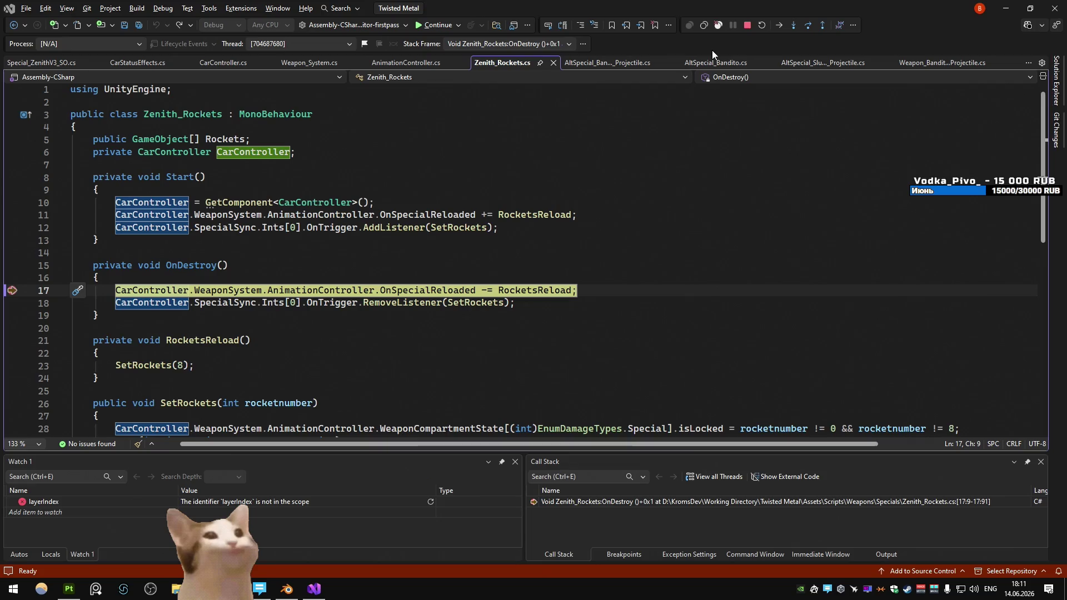
{"action": "key", "text": "F5"}
{"action": "key", "text": "alt+Tab"}
{"action": "key", "text": "shift+F5"}
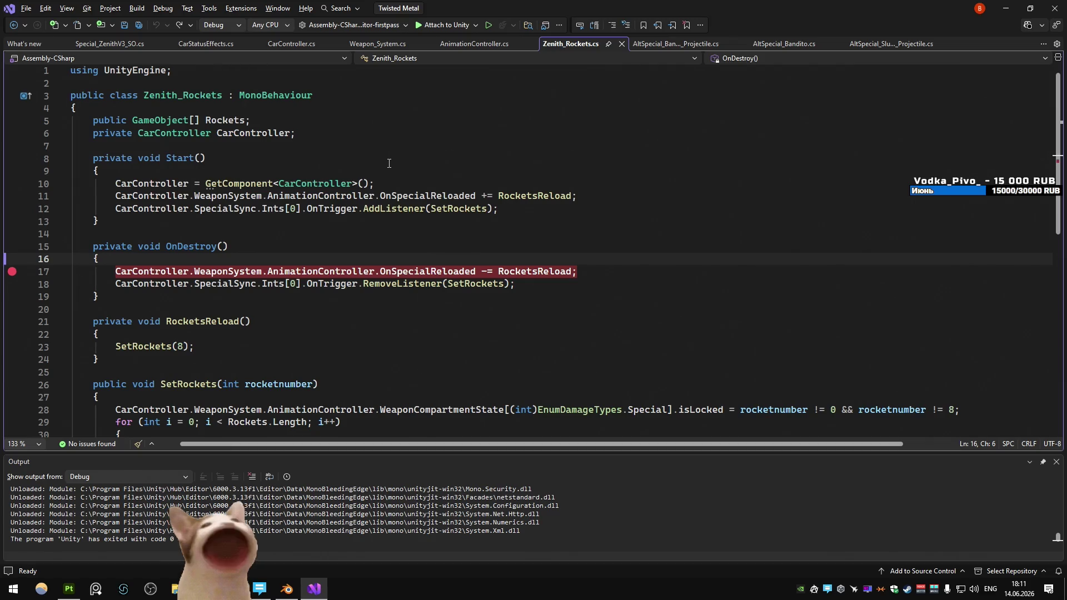
Step: Remove the line 17 breakpoint and open the CarSelectionMenu script
{"action": "left_click", "coordinate": [453, 271]}
{"action": "key", "text": "F9"}
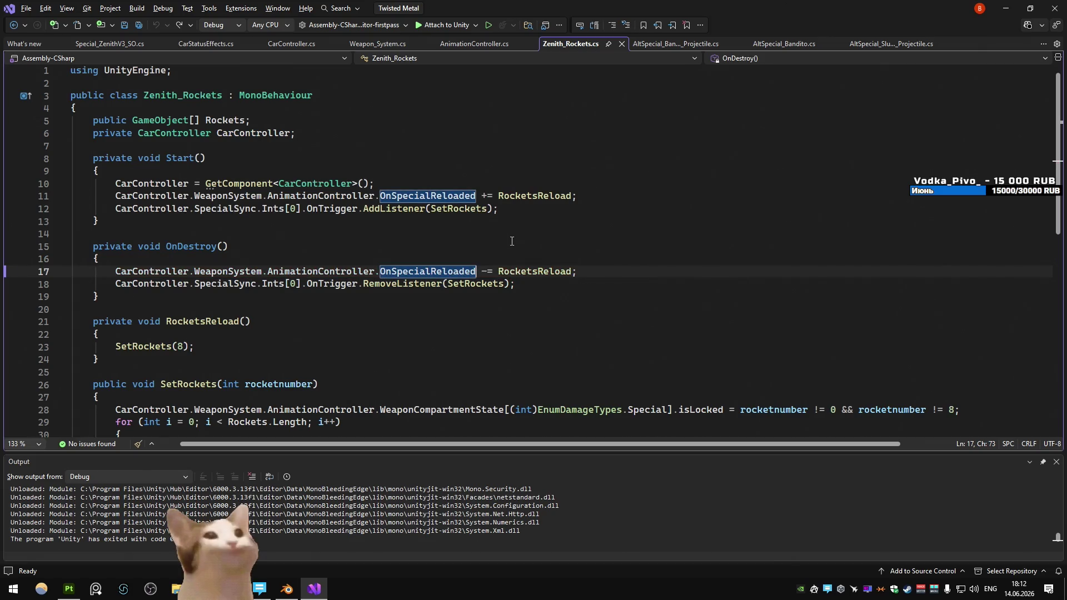
{"action": "key", "text": "ctrl+t"}
{"action": "type", "text": "carselecct"}
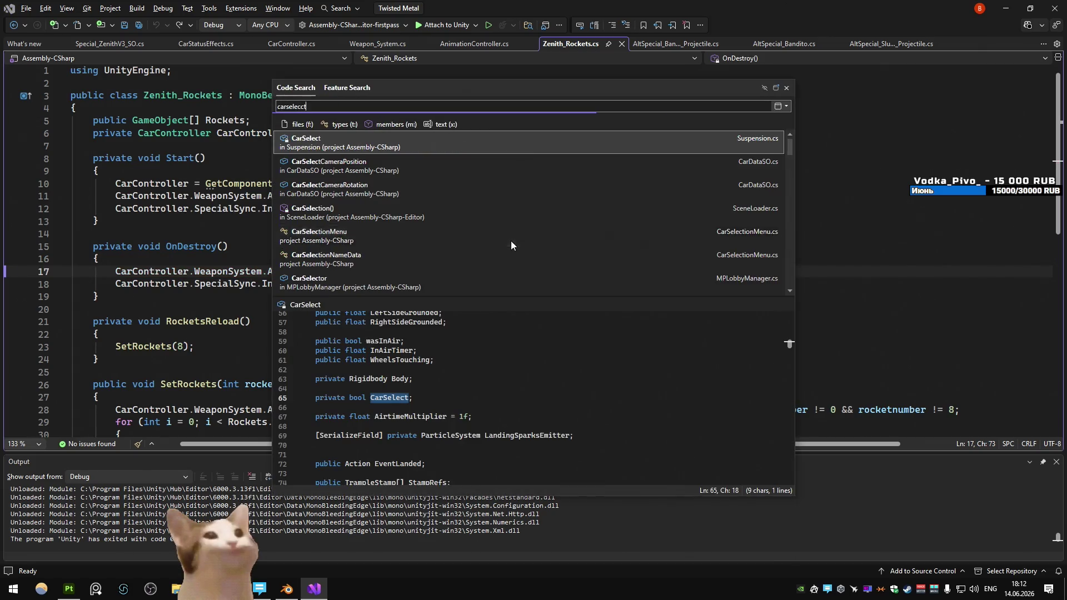
{"action": "key", "text": "BackSpace"}
{"action": "key", "text": "BackSpace"}
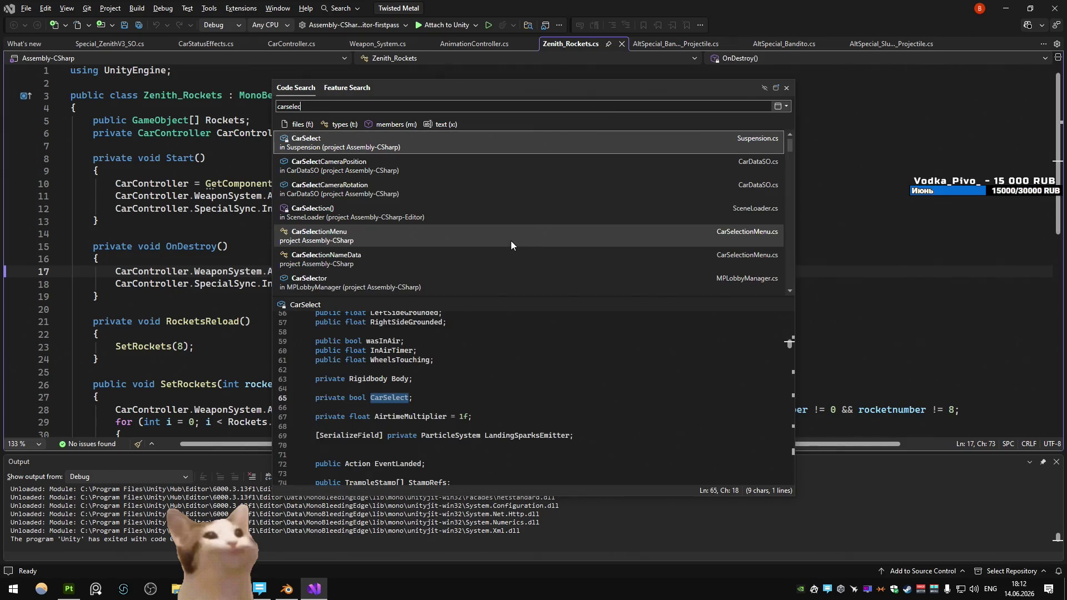
{"action": "double_click", "coordinate": [511, 241]}
Step: Duplicate line 241 in InitGarage and change its CarStatusEffects type to Zenith_Rockets
{"action": "scroll", "coordinate": [507, 268], "scroll_direction": "down", "scroll_amount": 20}
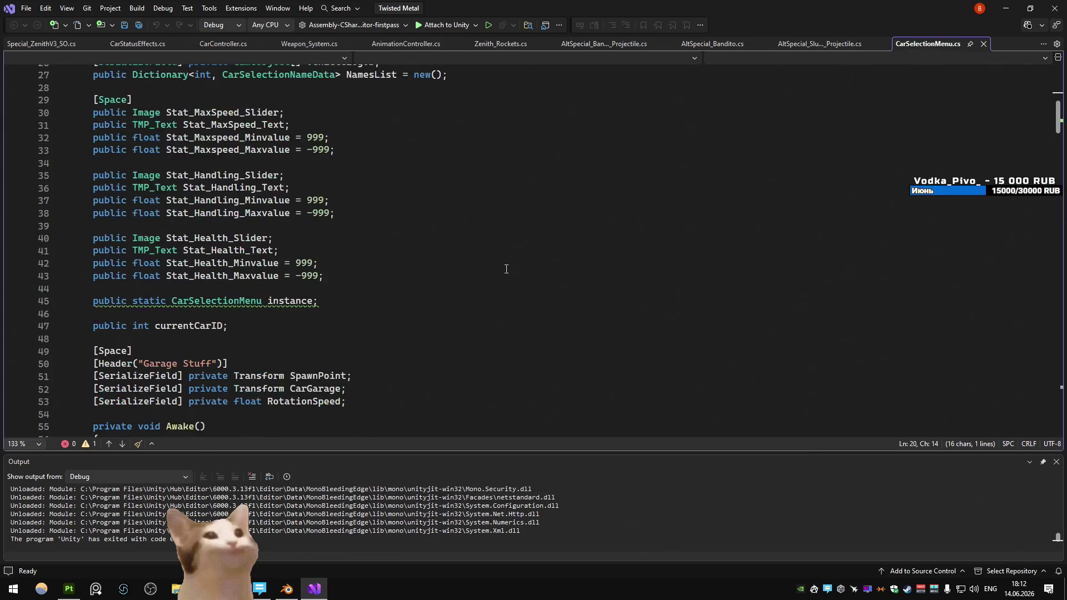
{"action": "scroll", "coordinate": [506, 268], "scroll_direction": "down", "scroll_amount": 20}
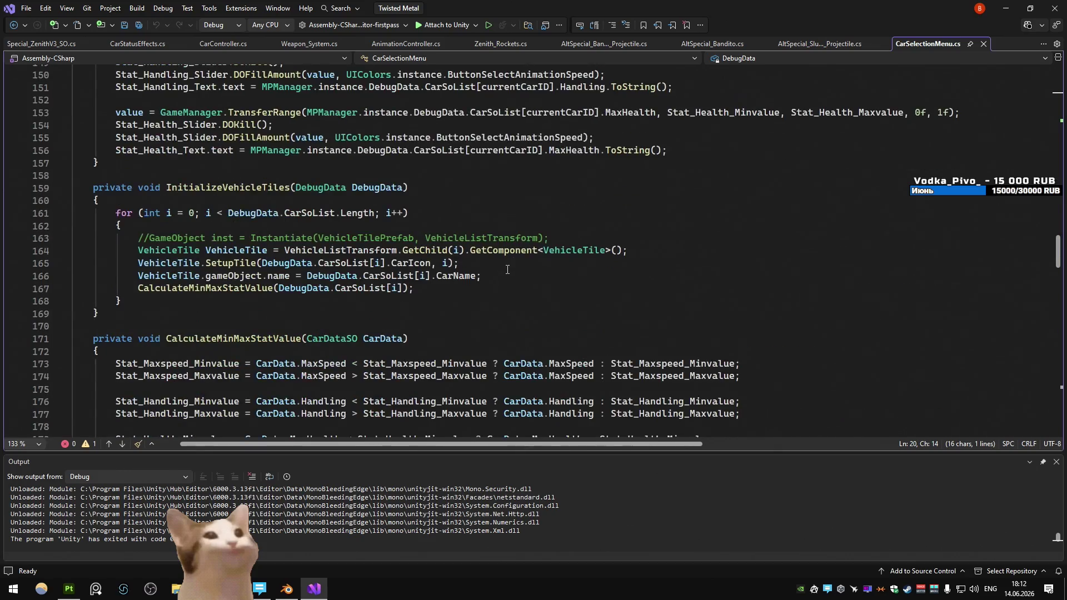
{"action": "scroll", "coordinate": [504, 265], "scroll_direction": "down", "scroll_amount": 7}
{"action": "scroll", "coordinate": [504, 265], "scroll_direction": "up", "scroll_amount": 13}
{"action": "scroll", "coordinate": [505, 265], "scroll_direction": "down", "scroll_amount": 9}
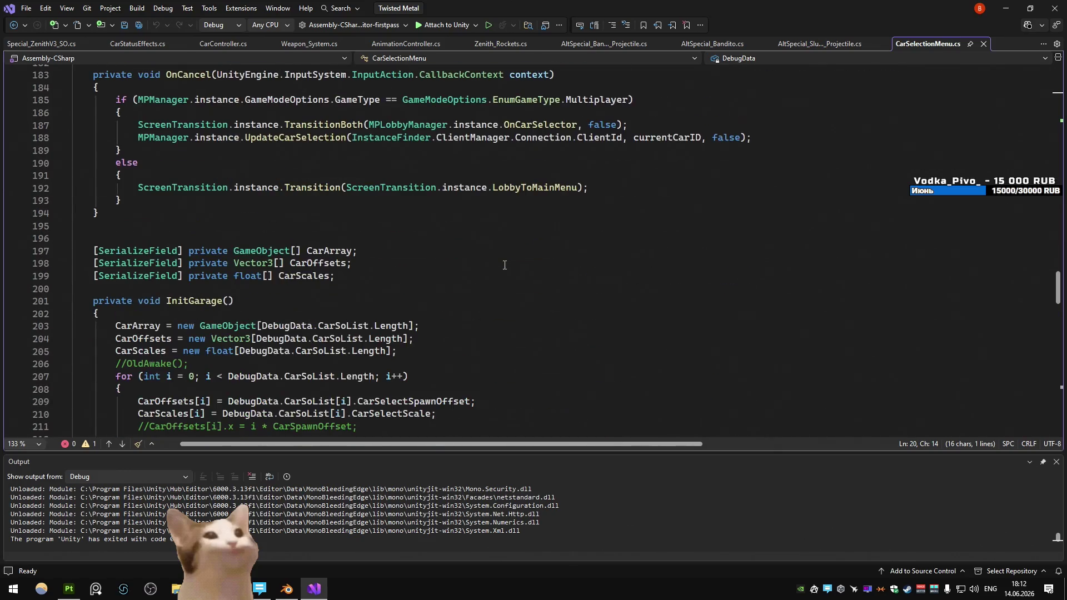
{"action": "scroll", "coordinate": [505, 265], "scroll_direction": "down", "scroll_amount": 14}
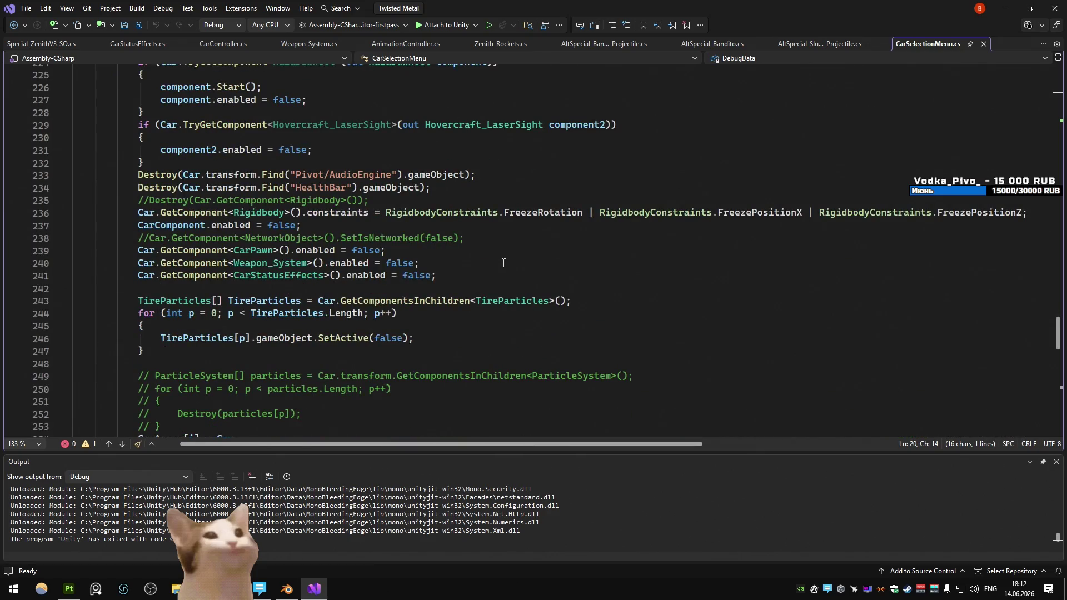
{"action": "left_click", "coordinate": [480, 274]}
{"action": "key", "text": "ctrl+d"}
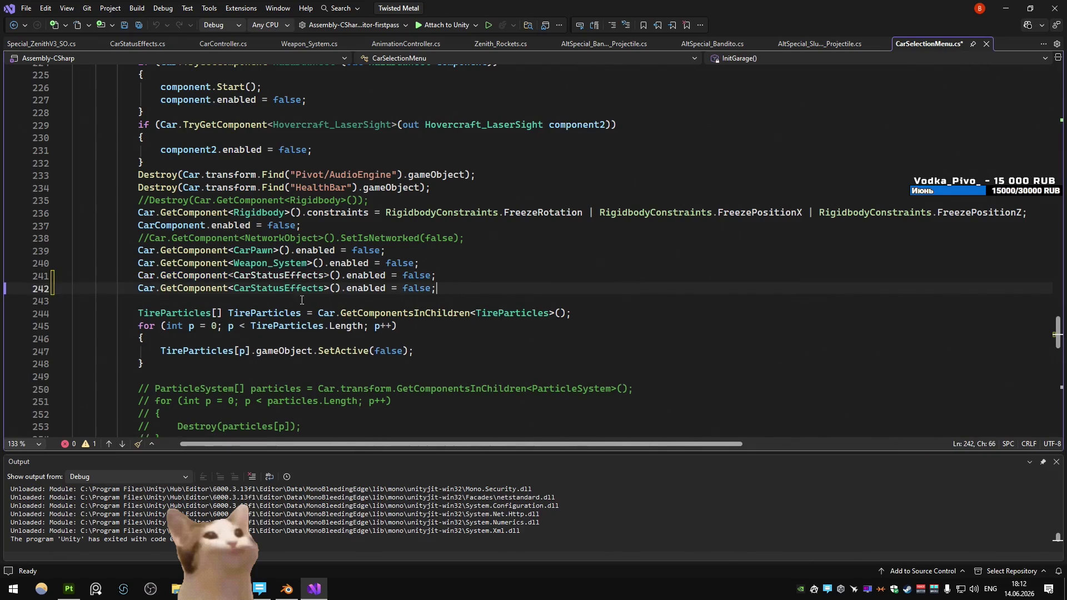
{"action": "double_click", "coordinate": [288, 289]}
{"action": "type", "text": "zeni"}
{"action": "key", "text": "Down"}
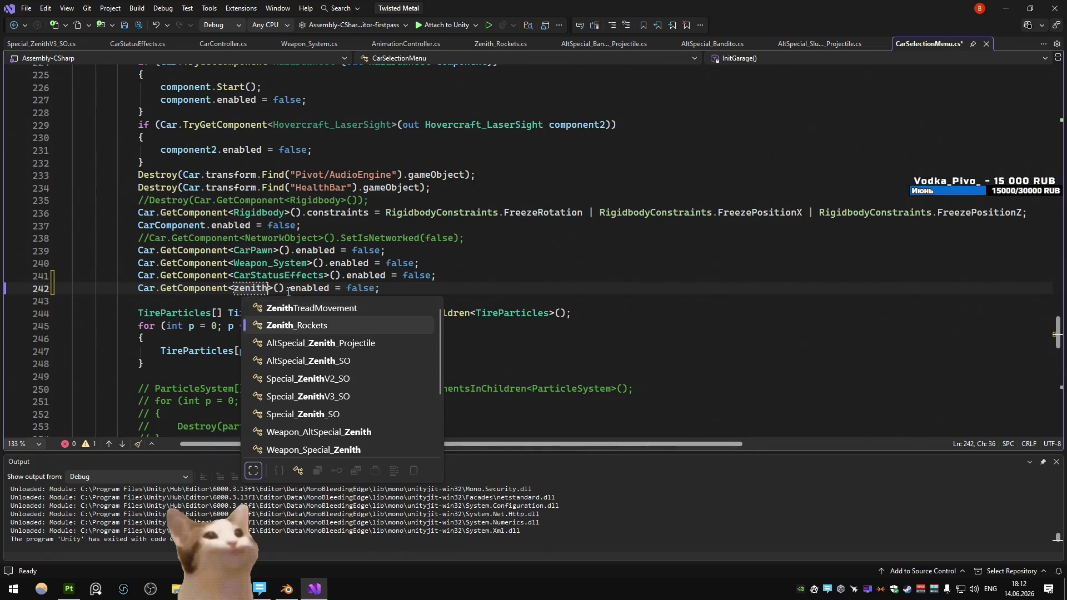
{"action": "key", "text": "Return"}
Step: Save CarSelectionMenu.cs and return to Unity so the scripts recompile
{"action": "left_click", "coordinate": [579, 289]}
{"action": "key", "text": "ctrl+s"}
{"action": "scroll", "coordinate": [579, 289], "scroll_direction": "up", "scroll_amount": 10}
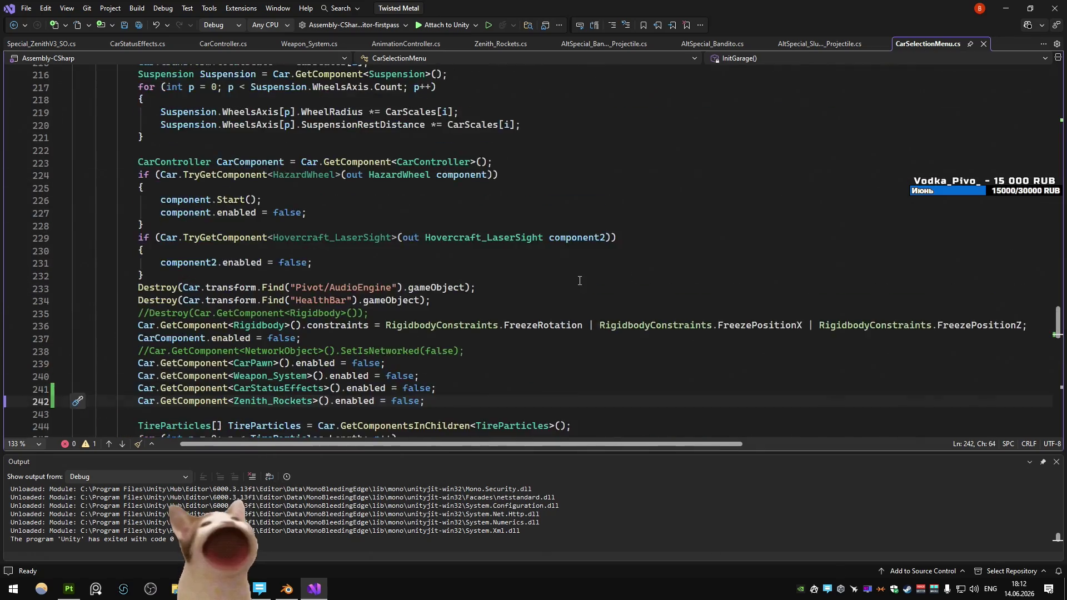
{"action": "scroll", "coordinate": [573, 266], "scroll_direction": "down", "scroll_amount": 9}
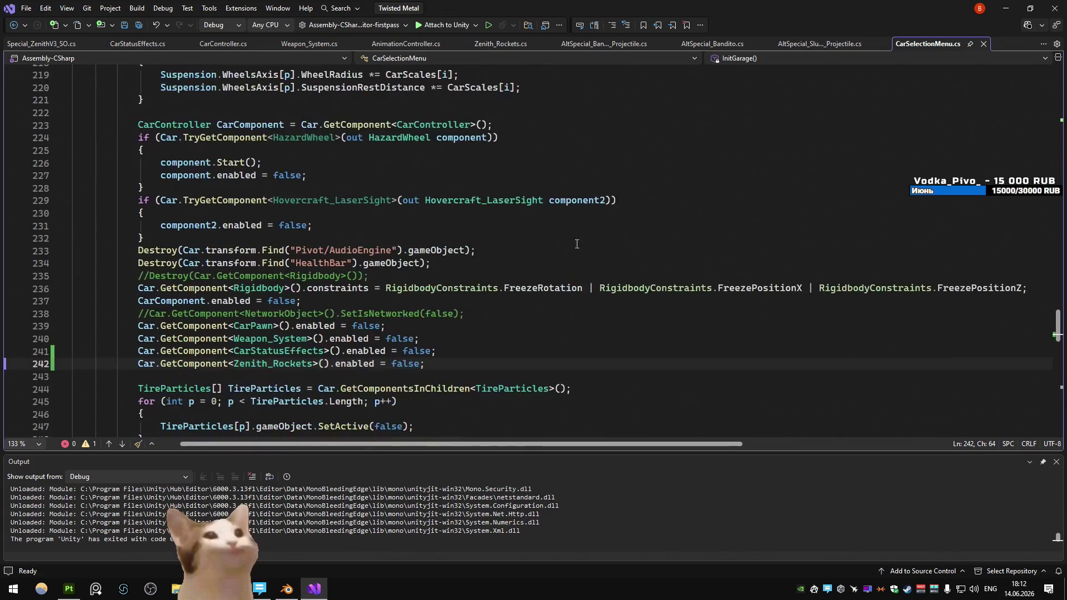
{"action": "left_click", "coordinate": [1005, 8]}
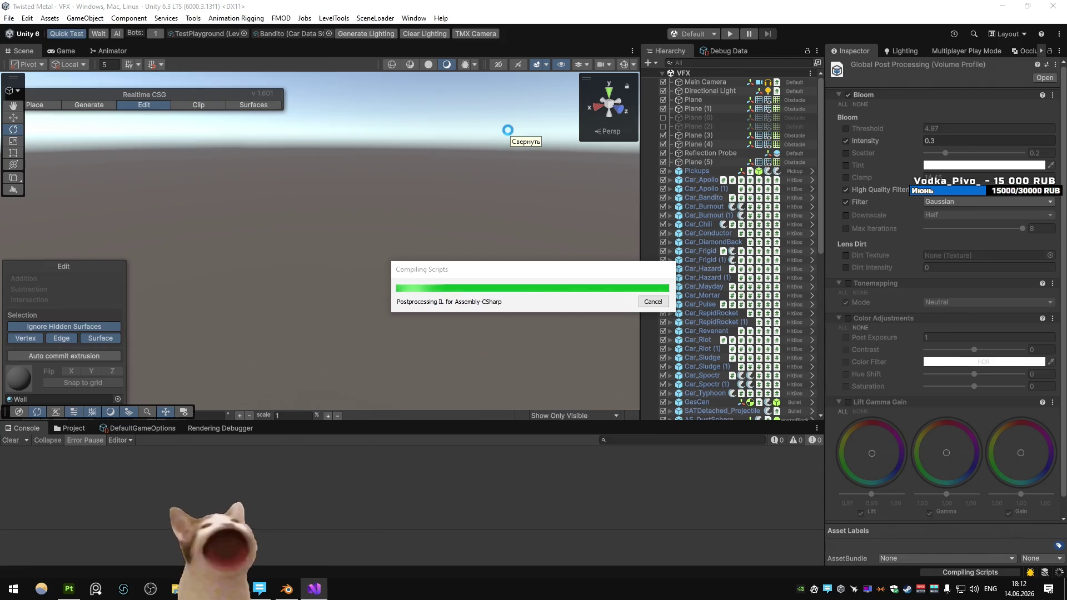
Step: Playtest, quit to the lobby, and open the CarSelectionMenu.cs line 242 NullReferenceException in Visual Studio
{"action": "left_click", "coordinate": [731, 34]}
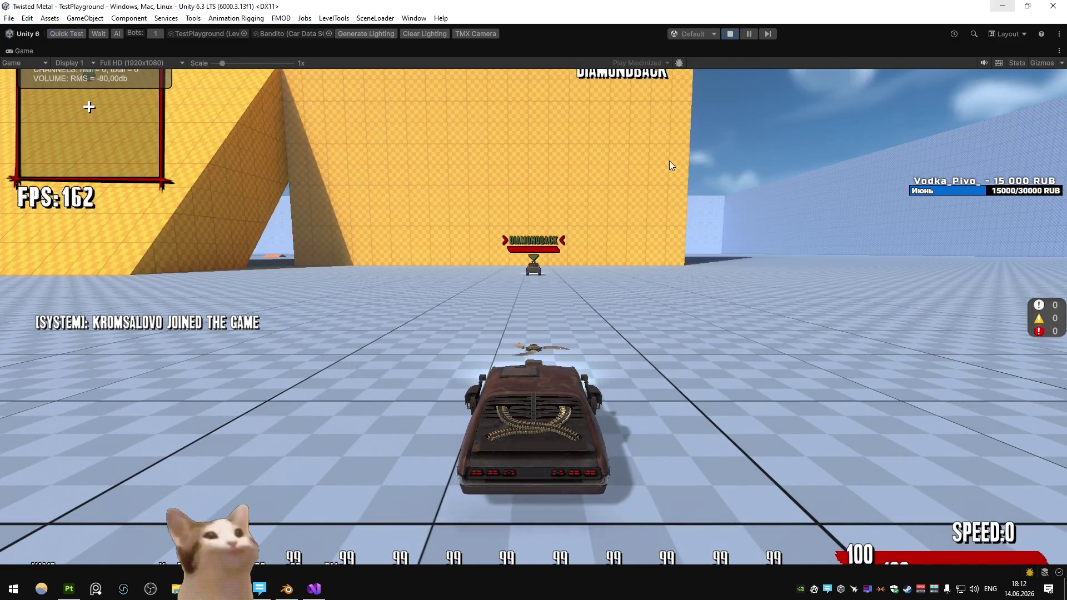
{"action": "key", "text": "Escape"}
{"action": "key", "text": "Return"}
{"action": "key", "text": "Return"}
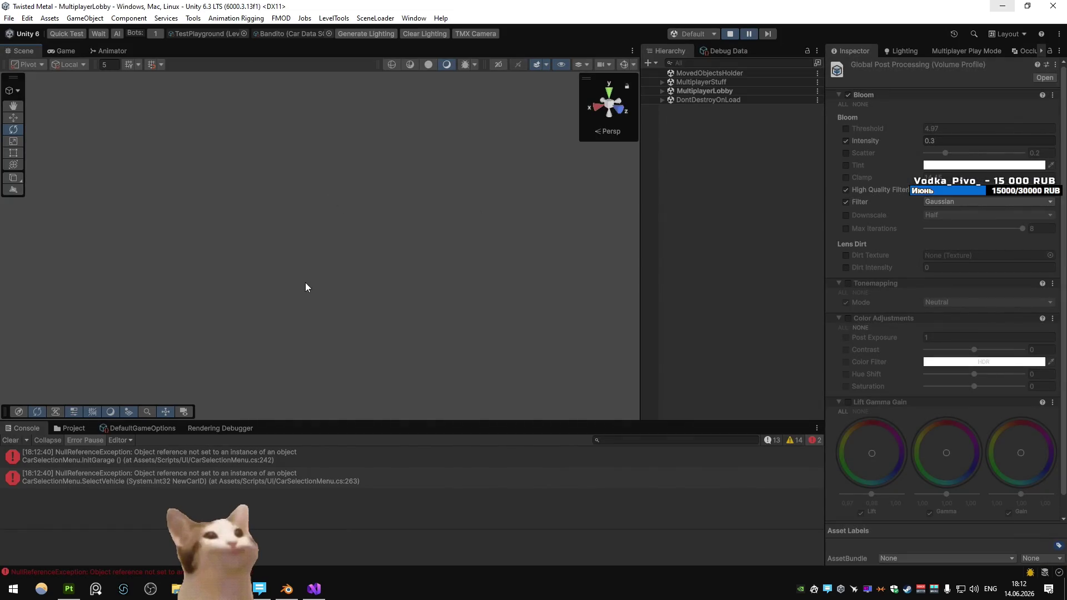
{"action": "double_click", "coordinate": [208, 455]}
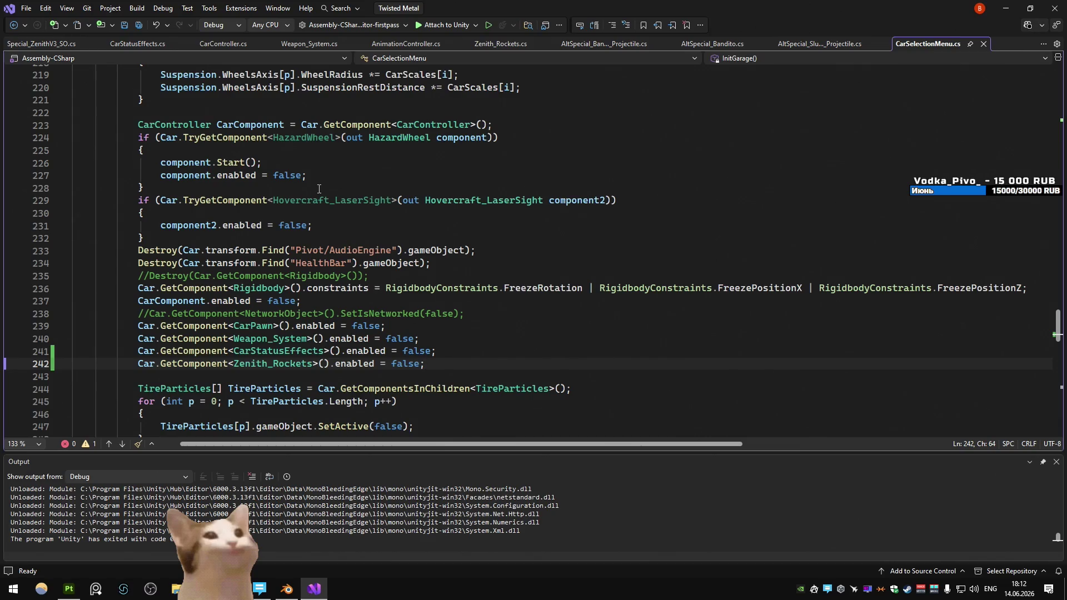
Step: Delete the line 242 that disables Zenith_Rockets in CarSelectionMenu.cs's InitGarage
{"action": "left_click", "coordinate": [329, 365]}
{"action": "left_click", "coordinate": [473, 305]}
{"action": "key", "text": "ctrl+z"}
{"action": "left_click", "coordinate": [473, 306]}
{"action": "scroll", "coordinate": [468, 254], "scroll_direction": "down", "scroll_amount": 3}
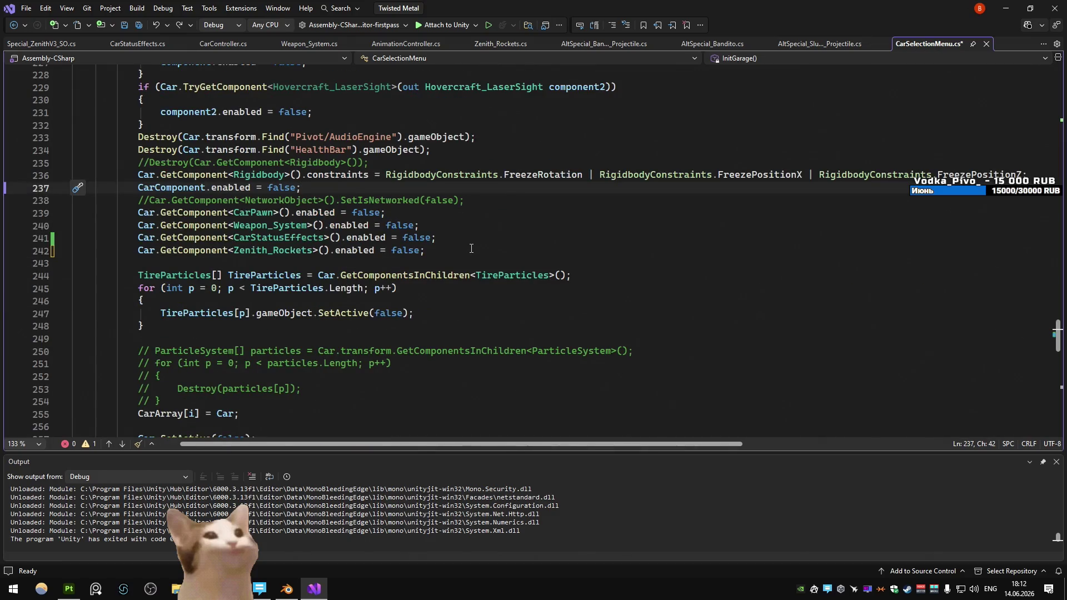
{"action": "left_click_drag", "start_coordinate": [435, 255], "coordinate": [47, 256]}
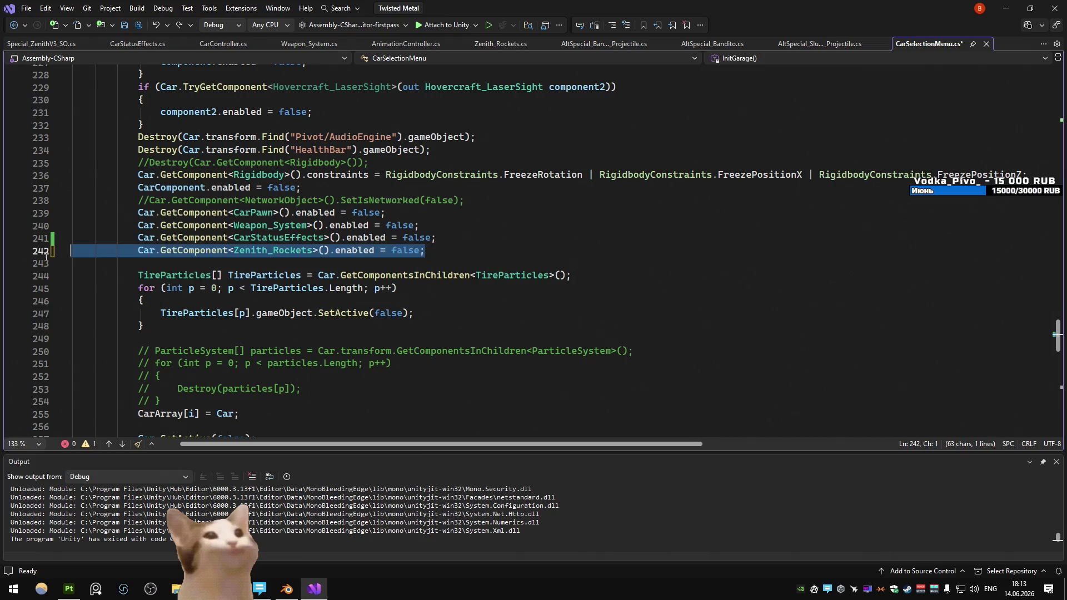
{"action": "key", "text": "BackSpace"}
{"action": "key", "text": "BackSpace"}
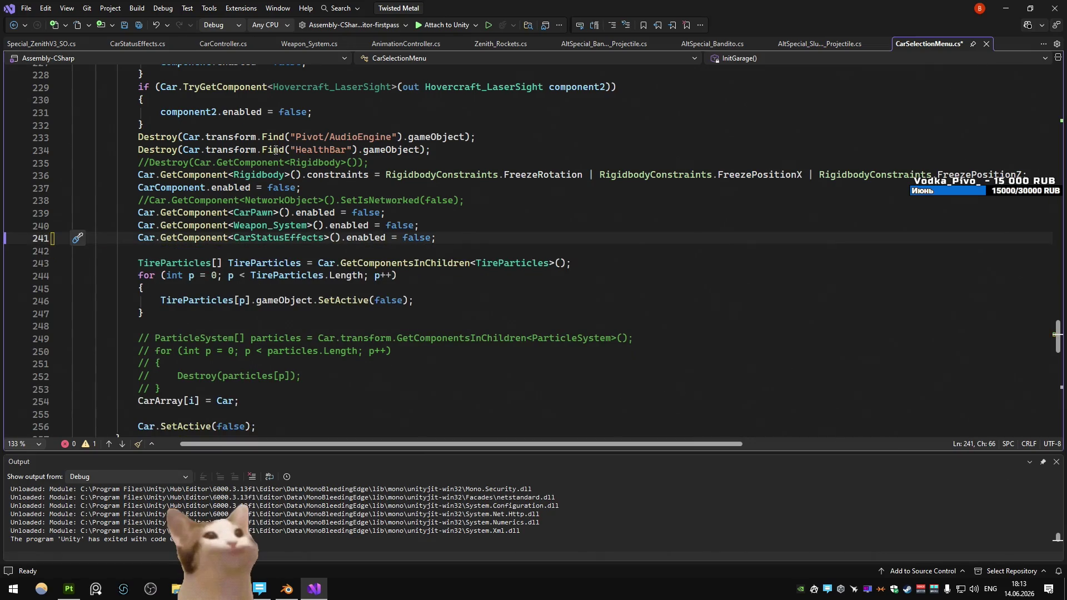
Step: Back in Zenith_Rockets.cs, start an 'if (CarController != null)' check at the top of OnDestroy
{"action": "key", "text": "ctrl+minus"}
{"action": "key", "text": "ctrl+minus"}
{"action": "key", "text": "ctrl+minus"}
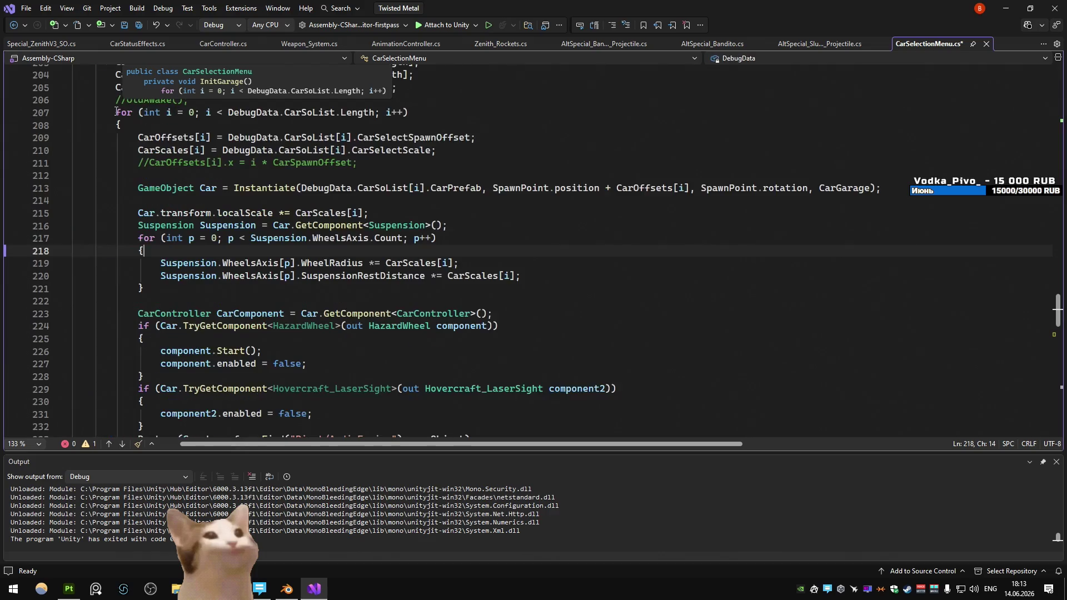
{"action": "left_click", "coordinate": [225, 246]}
{"action": "left_click", "coordinate": [247, 256]}
{"action": "key", "text": "Return"}
{"action": "type", "text": "if (CarController!= null) {"}
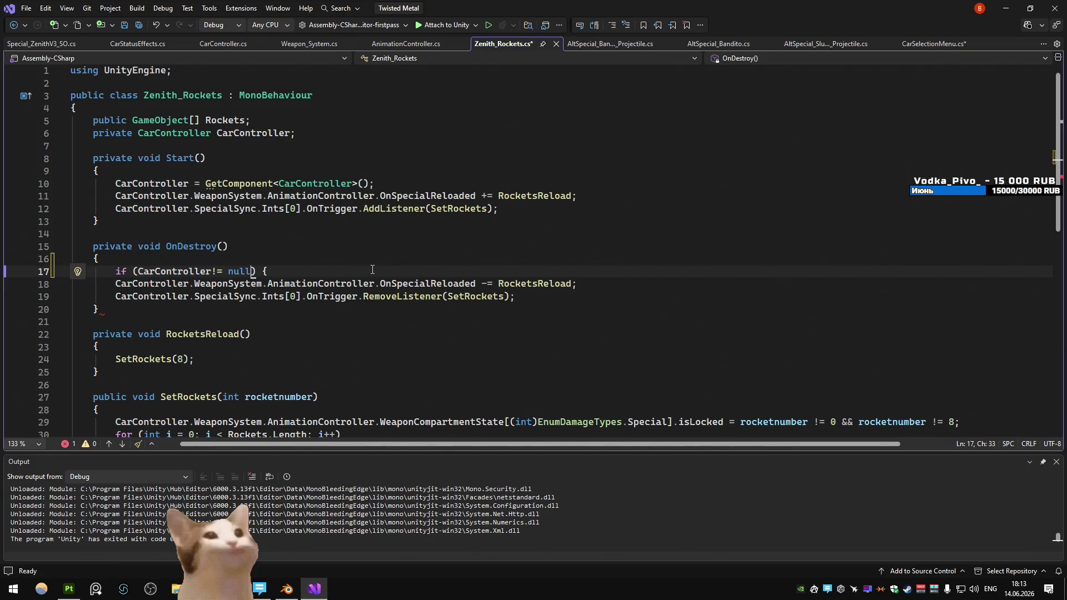
Step: Wrap OnDestroy's two unsubscribe calls in the CarController null check, braces on separate lines
{"action": "key", "text": "Return"}
{"action": "key", "text": "ctrl+k"}
{"action": "key", "text": "ctrl+d"}
{"action": "type", "text": "}"}
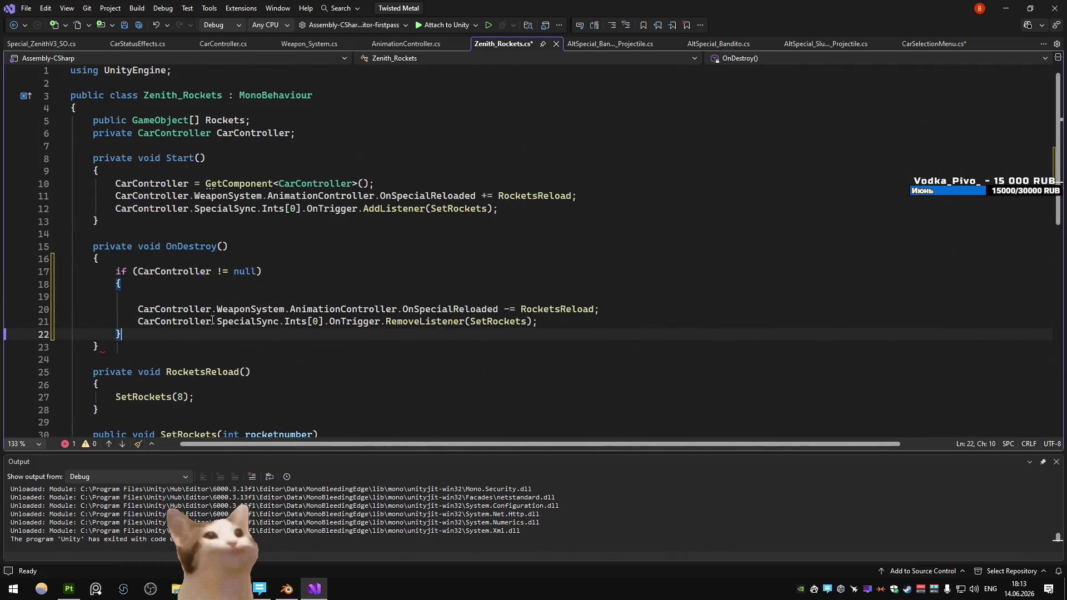
{"action": "key", "text": "BackSpace"}
{"action": "left_click", "coordinate": [376, 221]}
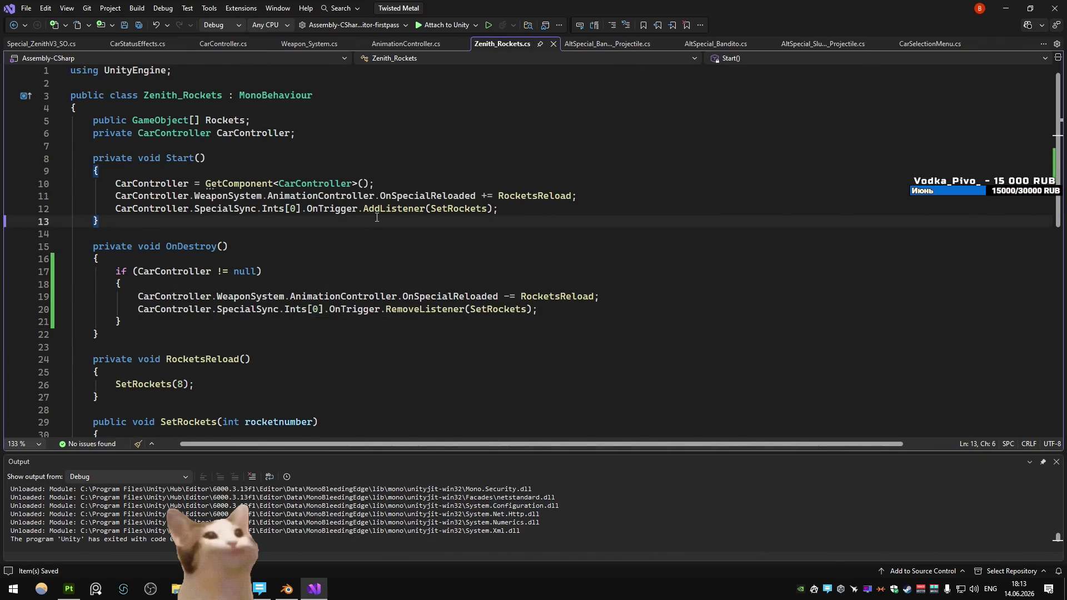
Step: Comment the guard '//null check for car select', save the script, and return to Unity
{"action": "key", "text": "alt+Tab"}
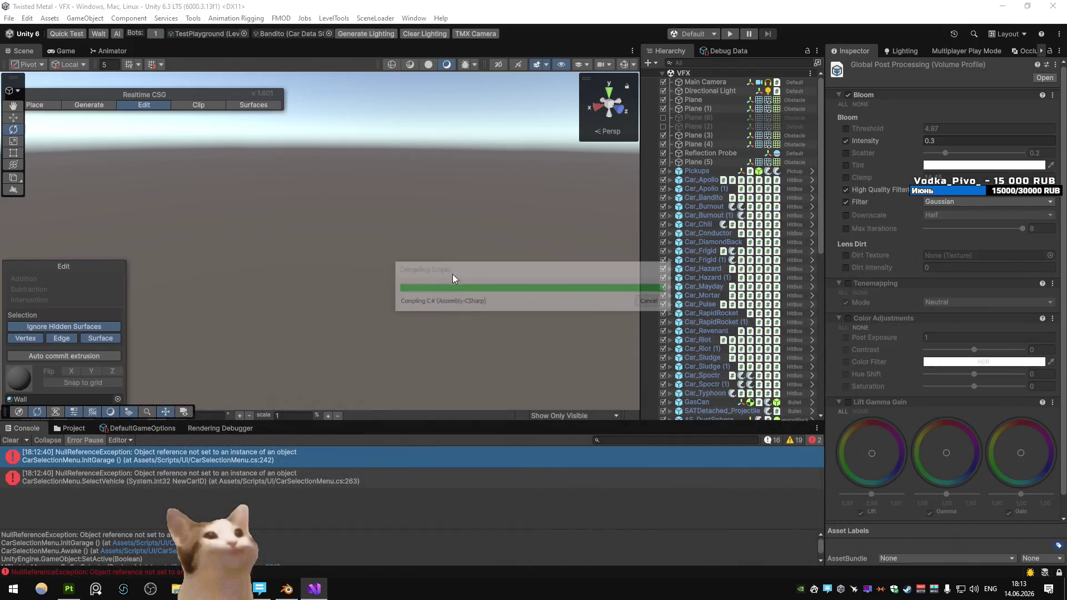
{"action": "key", "text": "alt+Tab"}
{"action": "left_click_drag", "start_coordinate": [336, 272], "coordinate": [336, 265]}
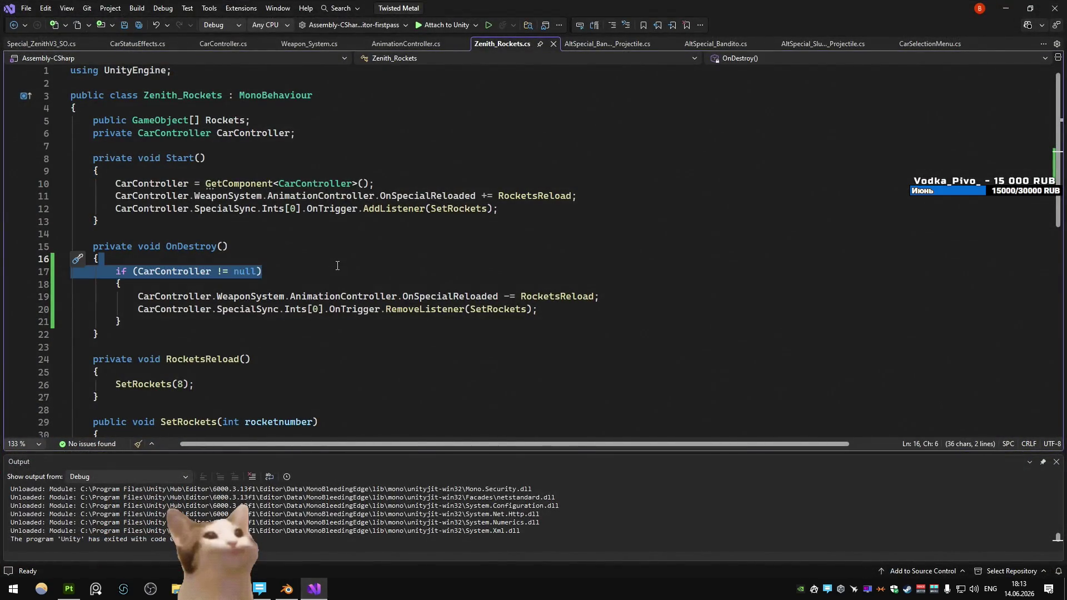
{"action": "left_click", "coordinate": [342, 275]}
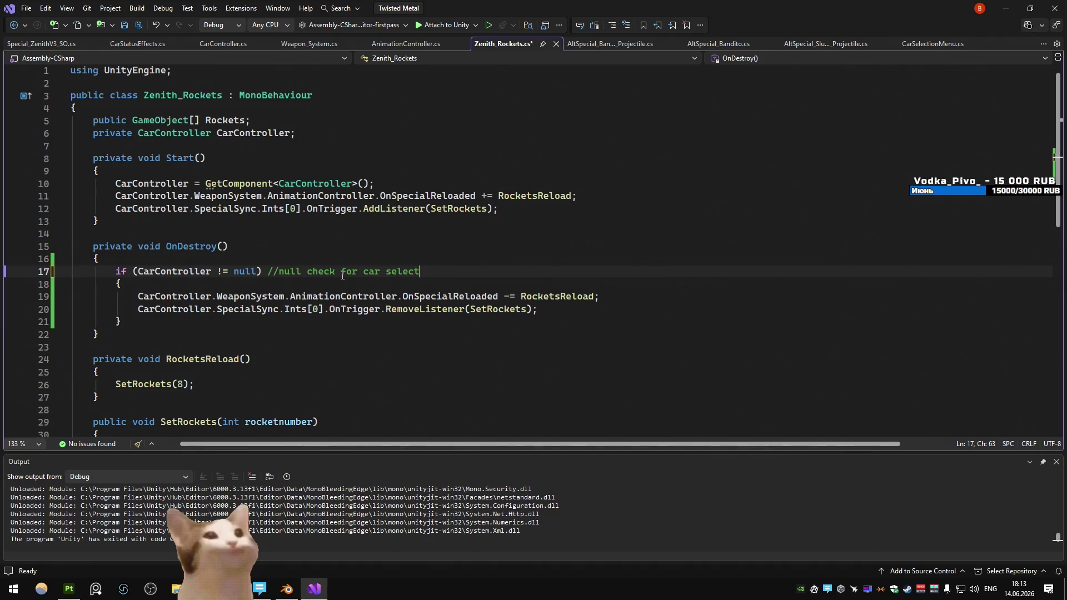
{"action": "key", "text": "alt+Tab"}
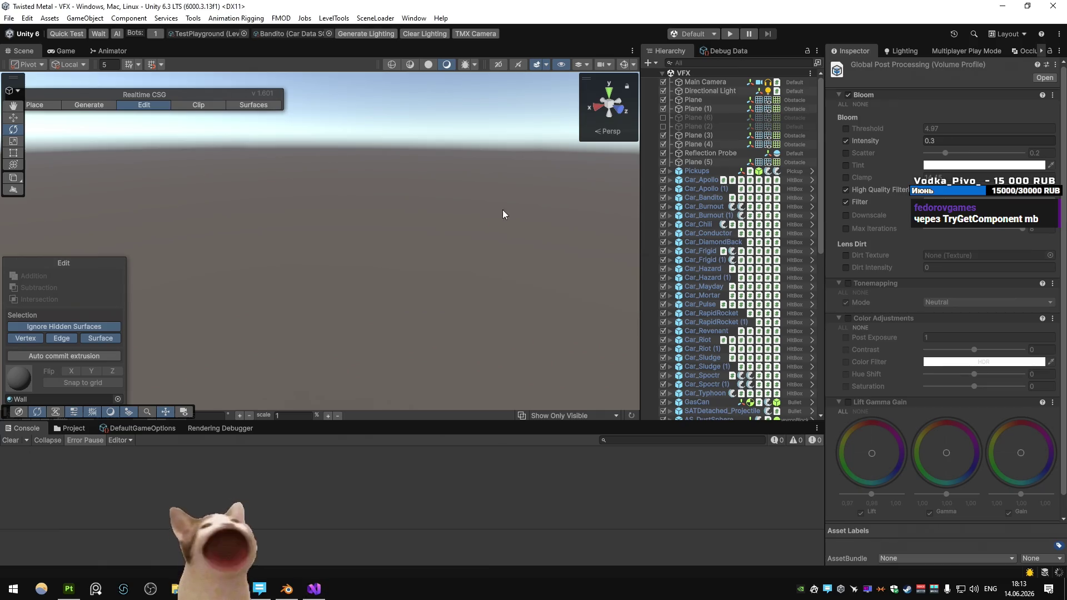
Step: Enter Play mode and drive the Bandito around the arena, sliding, braking and skidding
{"action": "left_click", "coordinate": [730, 34]}
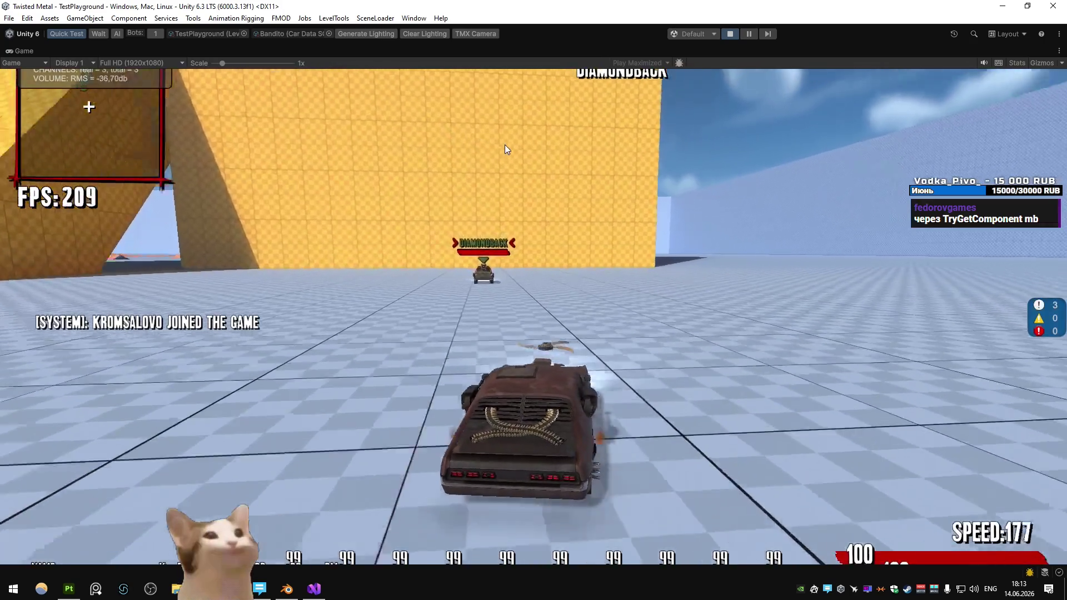
{"action": "key", "text": "d"}
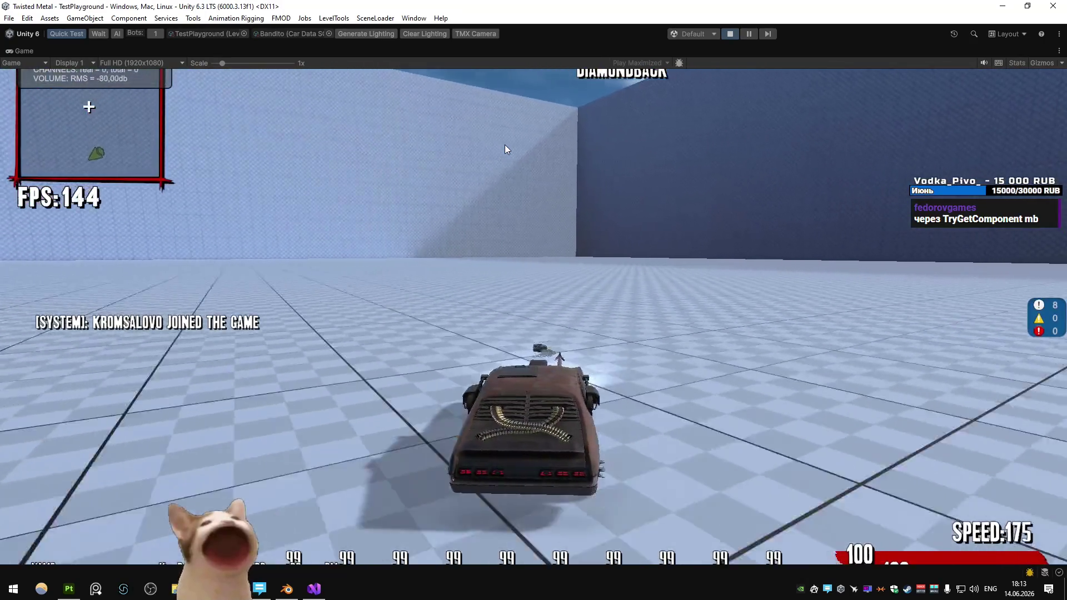
{"action": "key", "text": "space"}
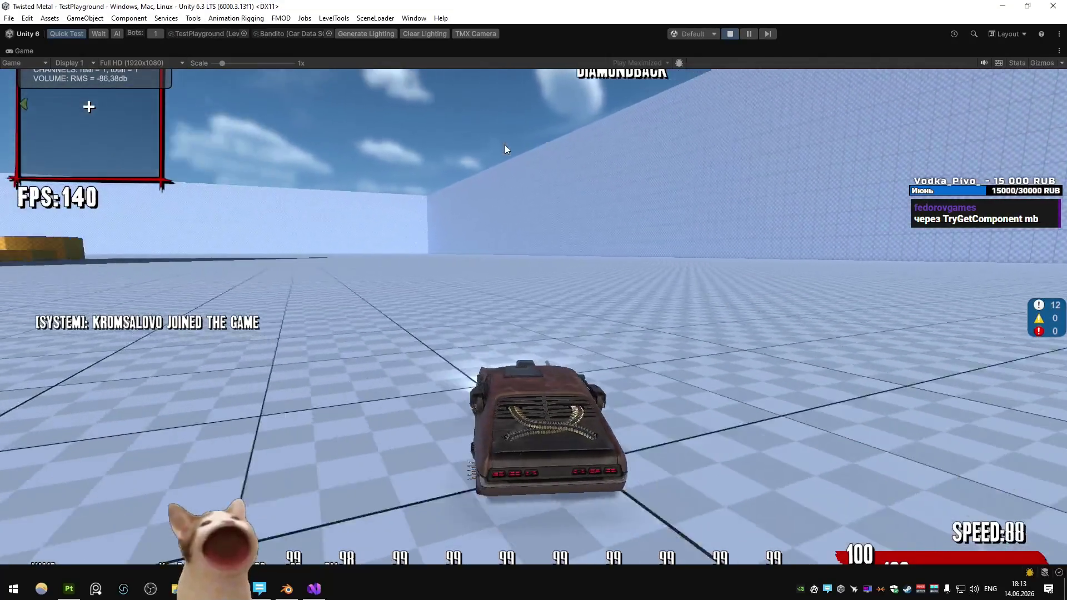
{"action": "key", "text": "w"}
{"action": "key", "text": "a"}
{"action": "key", "text": "s"}
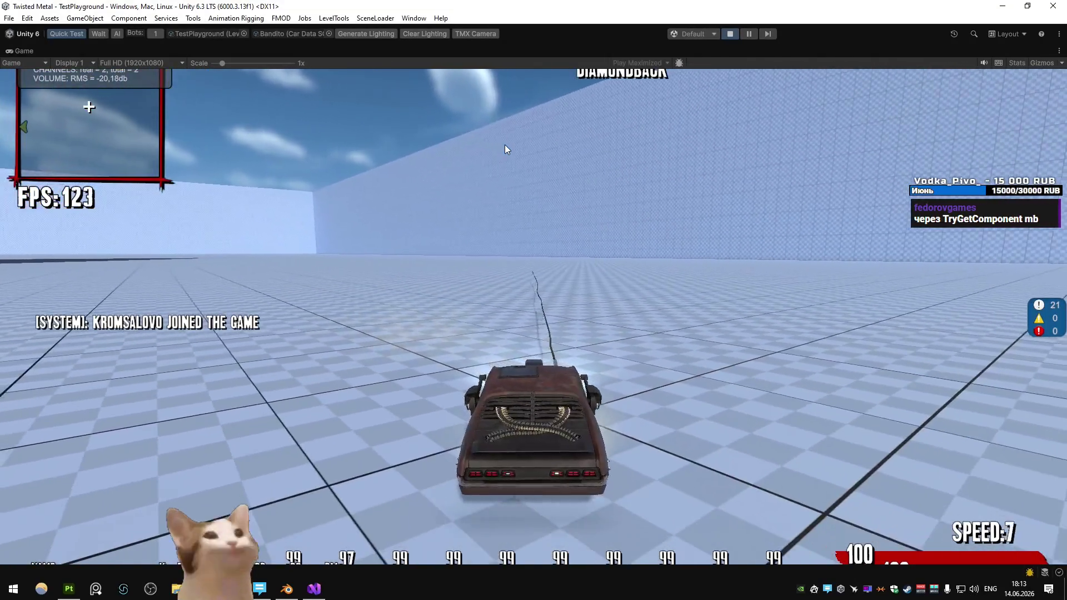
{"action": "key", "text": "s"}
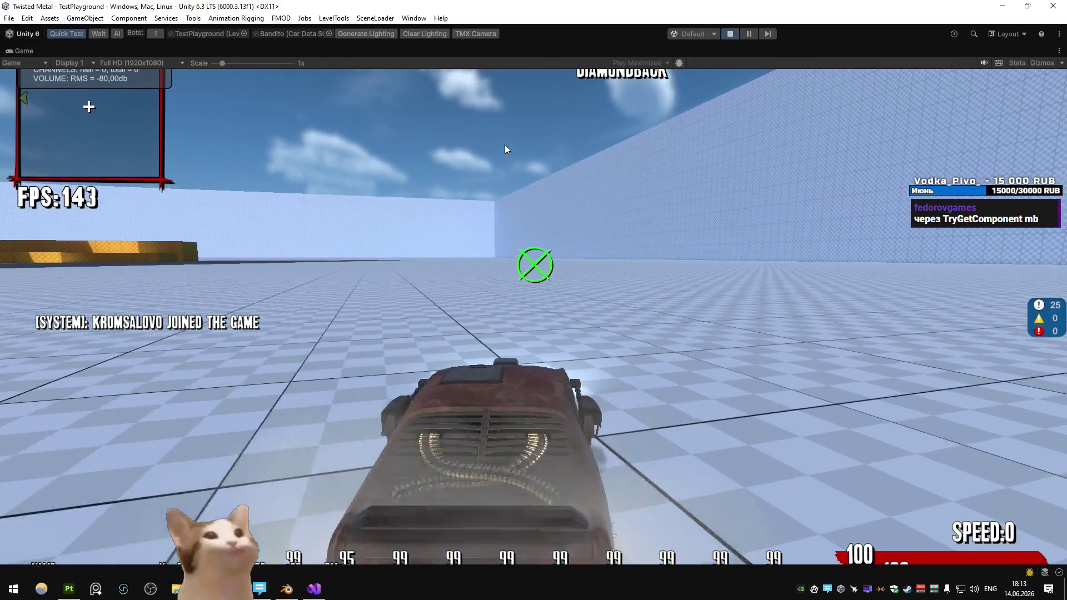
{"action": "key", "text": "w"}
{"action": "key", "text": "d"}
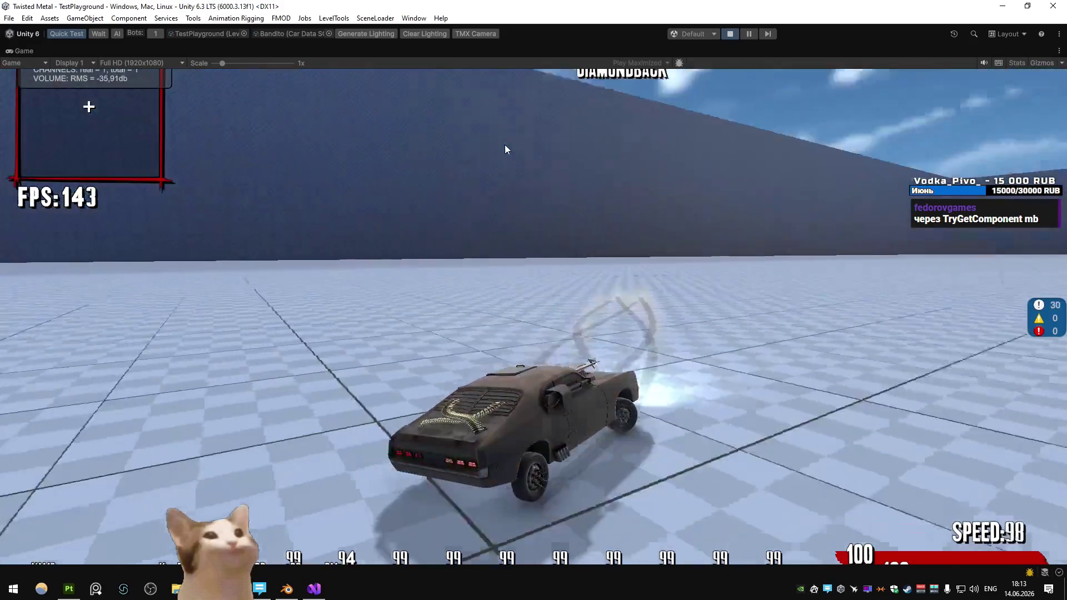
{"action": "key", "text": "w"}
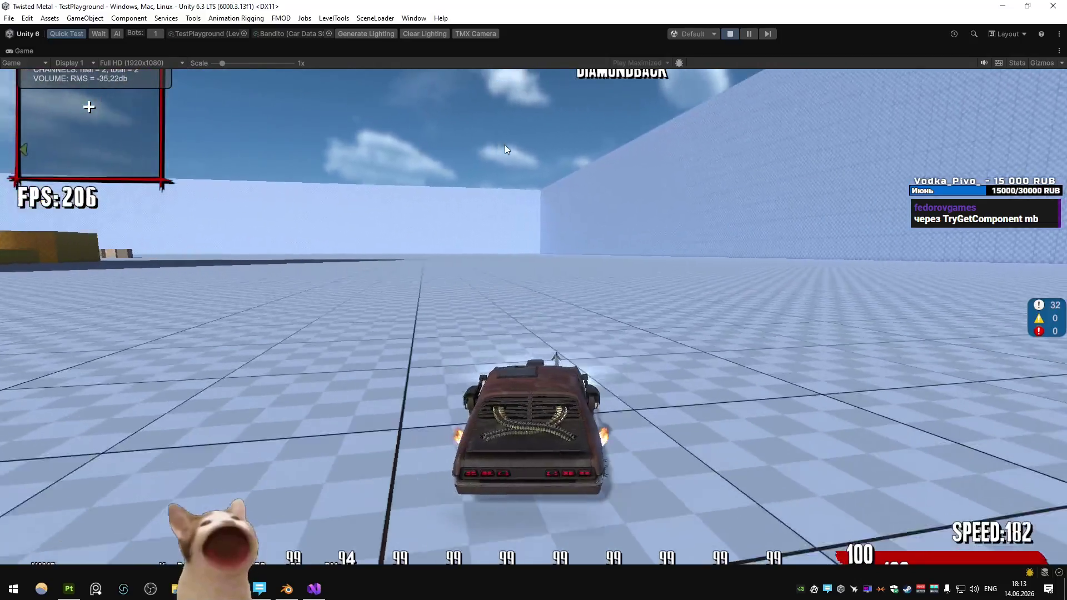
{"action": "key", "text": "s"}
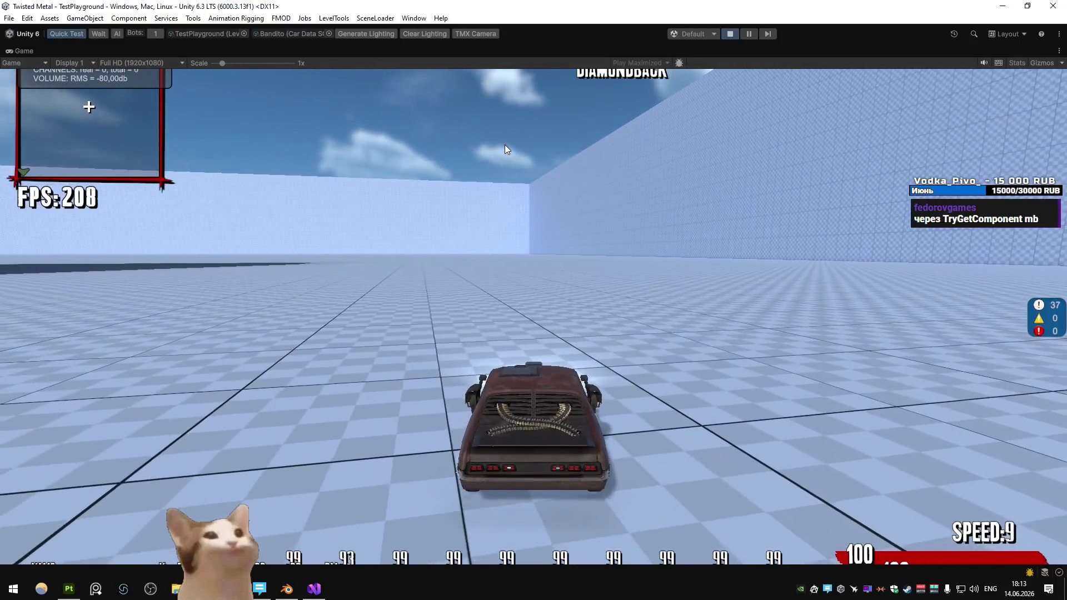
Step: Boost the Bandito off the yellow ramp, then switch the test car data to Apollo
{"action": "key", "text": "w"}
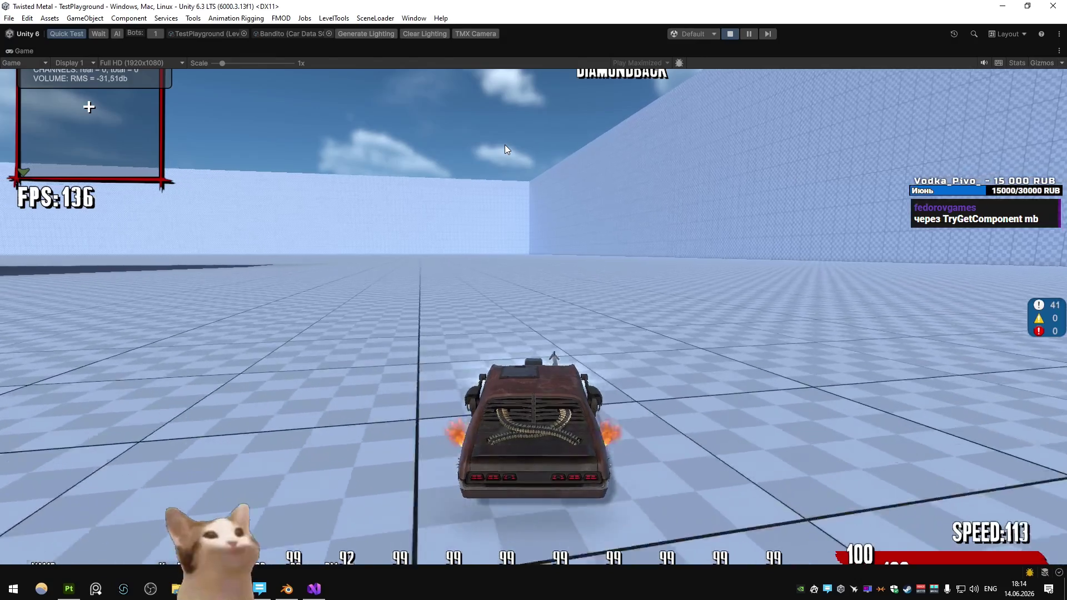
{"action": "key", "text": "s"}
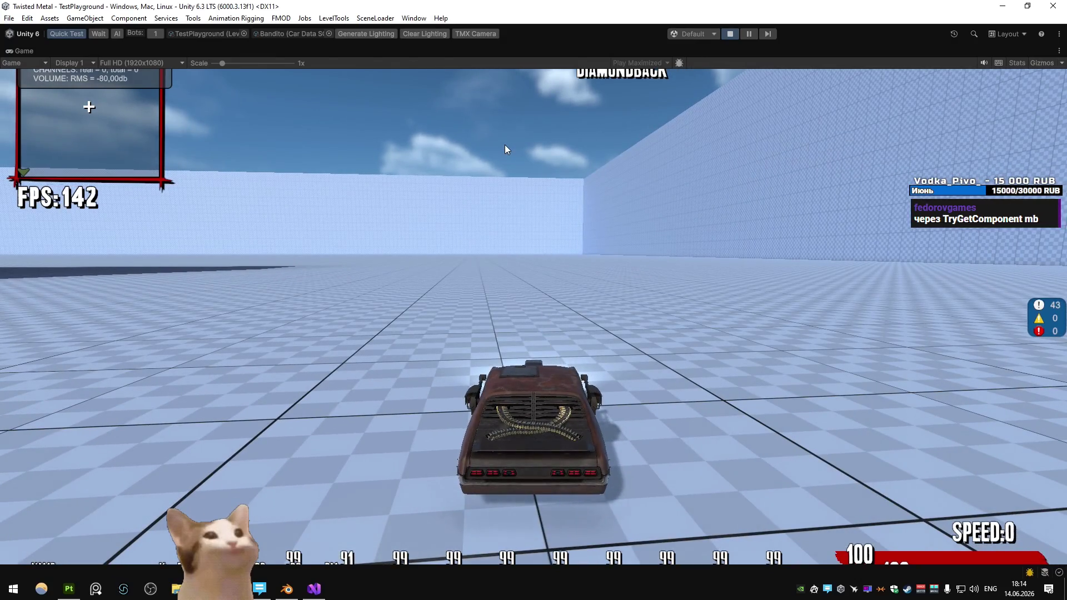
{"action": "key", "text": "w"}
{"action": "key", "text": "d"}
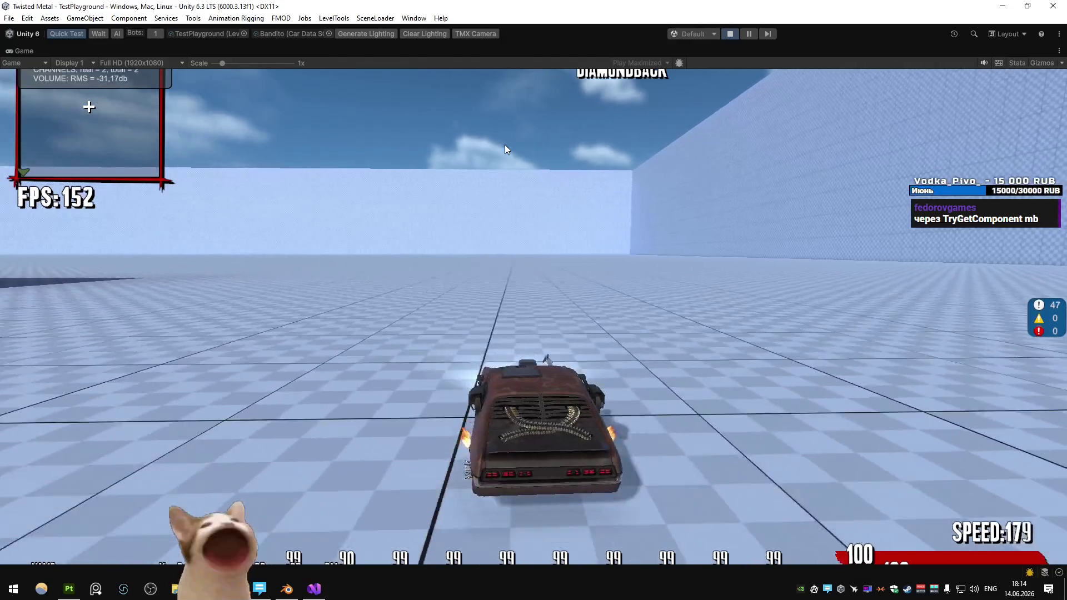
{"action": "key", "text": "w"}
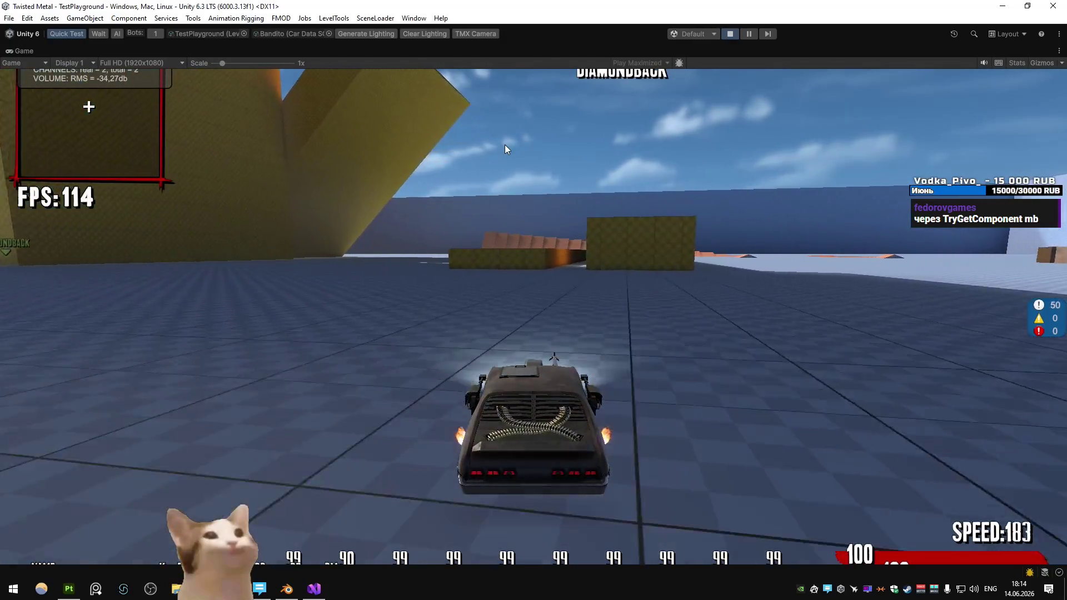
{"action": "key", "text": "w"}
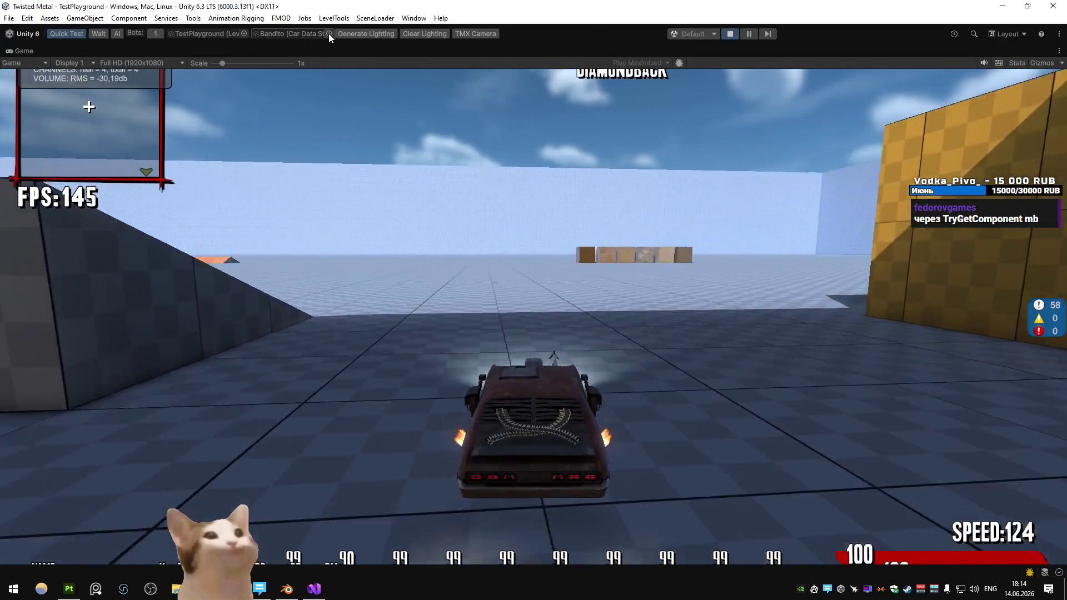
{"action": "left_click", "coordinate": [329, 33]}
{"action": "double_click", "coordinate": [360, 71]}
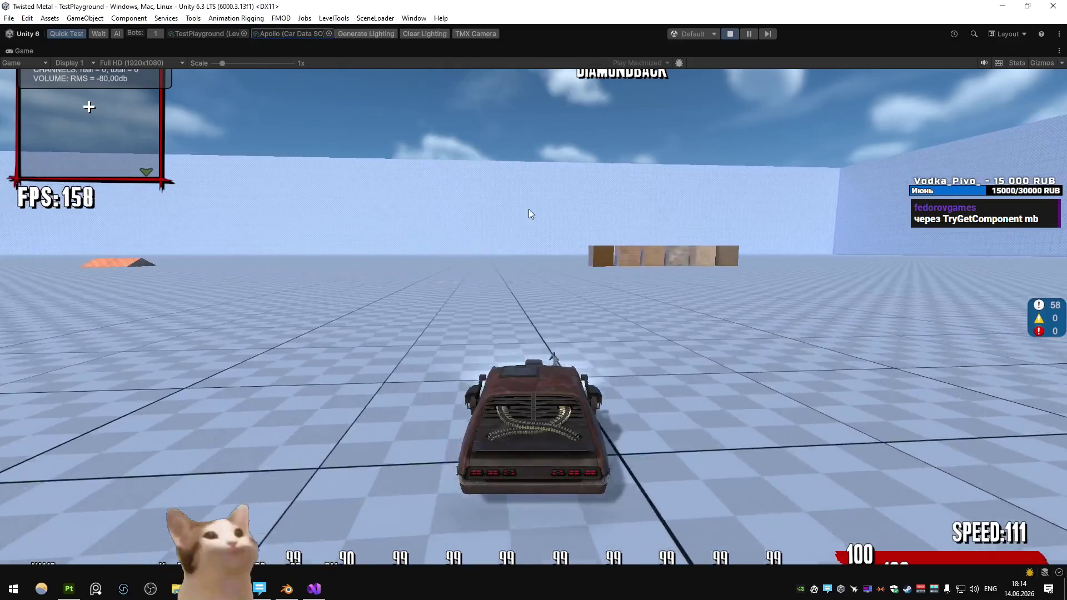
Step: Test-drive the Apollo hovercraft, then switch the Car Data SO back to Bandito
{"action": "key", "text": "w"}
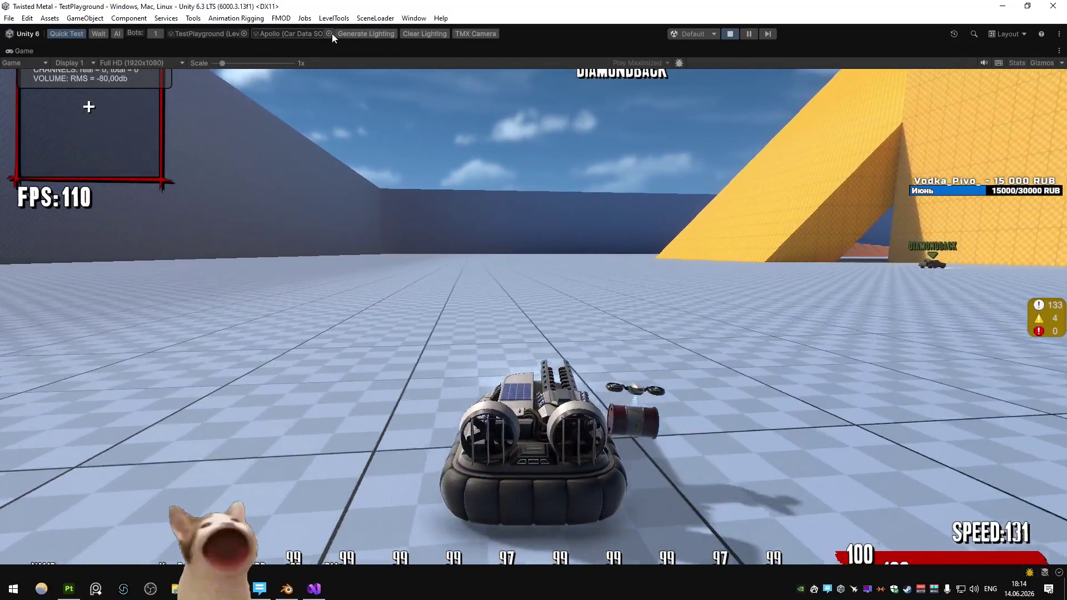
{"action": "left_click", "coordinate": [329, 33]}
{"action": "double_click", "coordinate": [367, 79]}
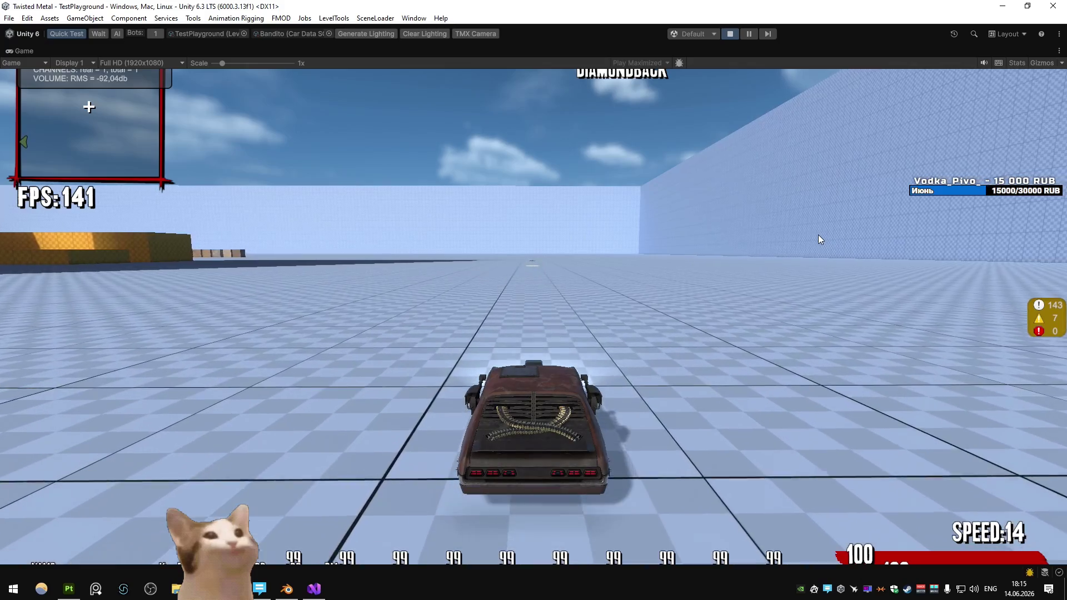
Step: Drive and drift the Bandito around the arena, then bring up Chrome's spiked rims image results
{"action": "key", "text": "w"}
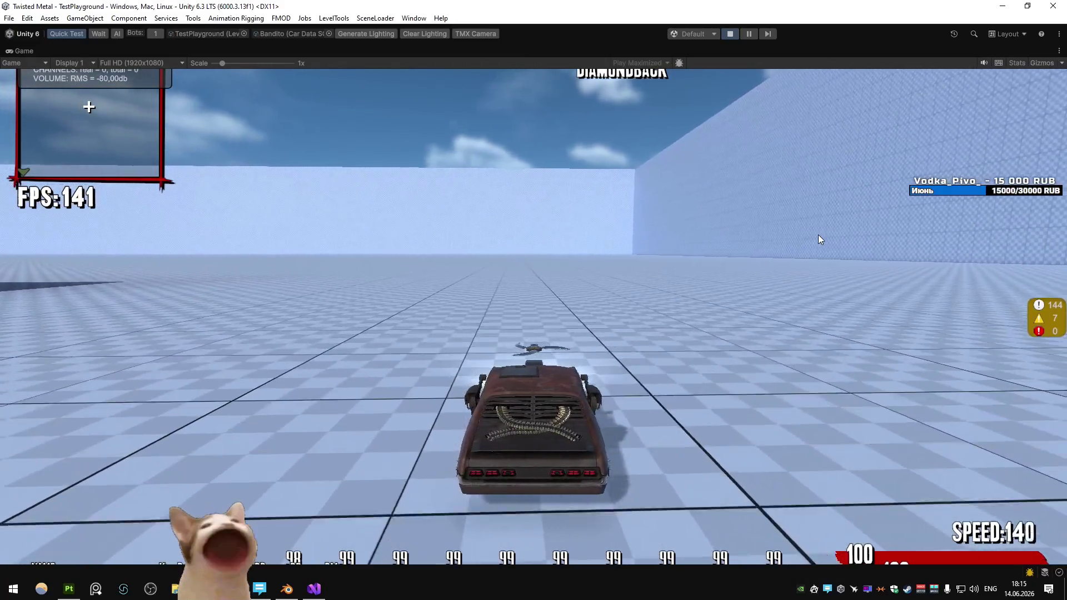
{"action": "key", "text": "s"}
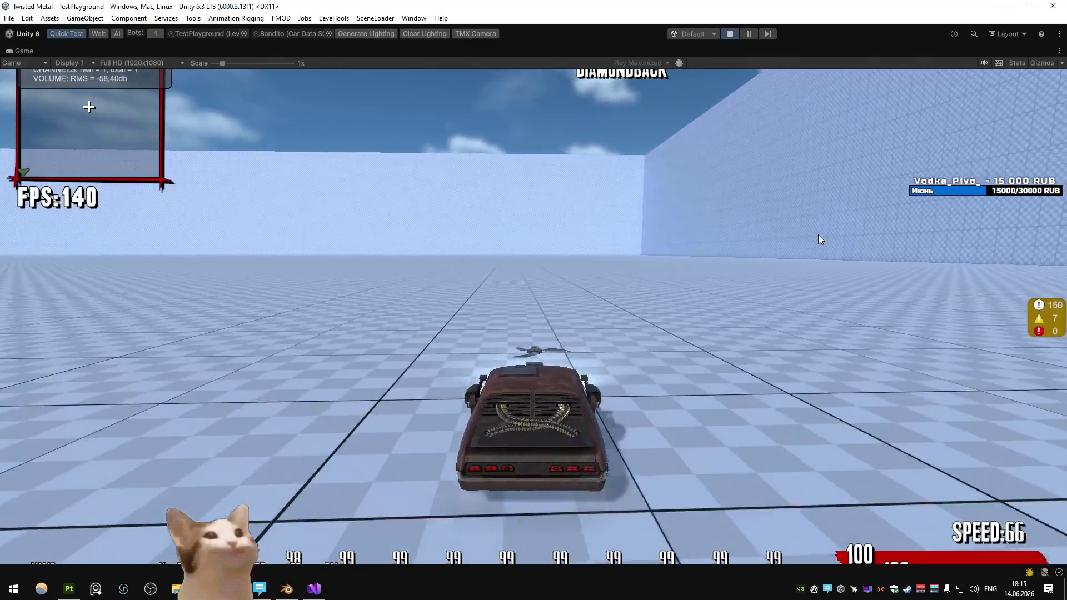
{"action": "key", "text": "w"}
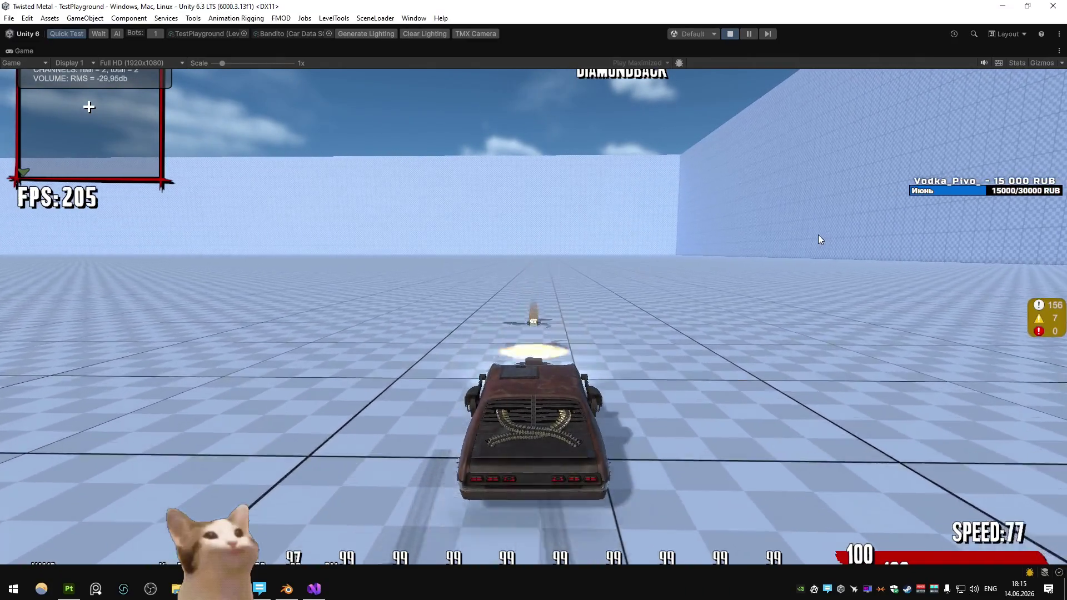
{"action": "key", "text": "d"}
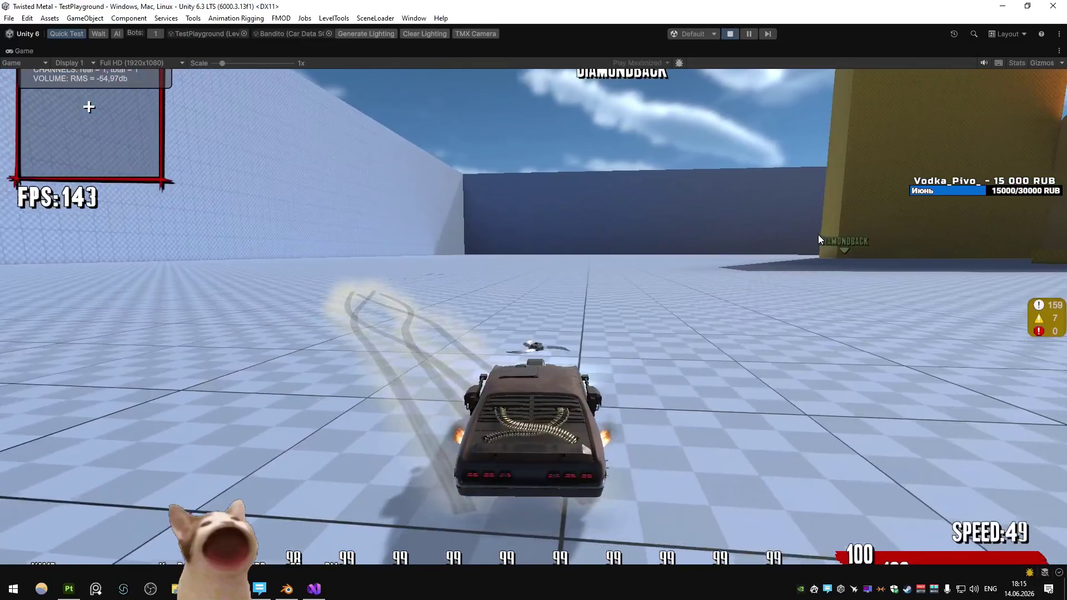
{"action": "key", "text": "s"}
{"action": "key", "text": "w"}
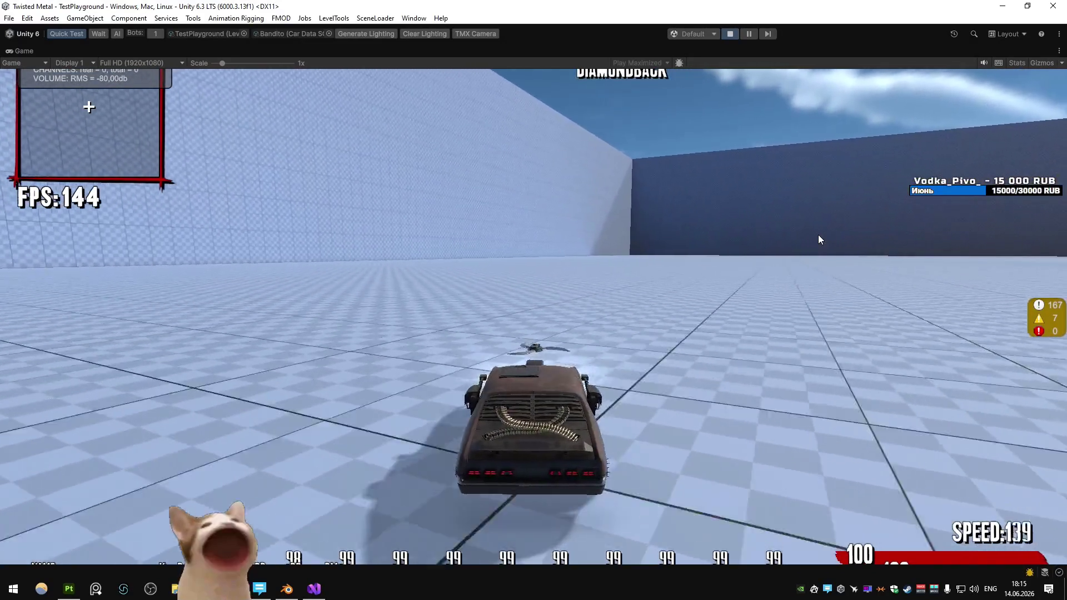
{"action": "key", "text": "d"}
{"action": "key", "text": "s"}
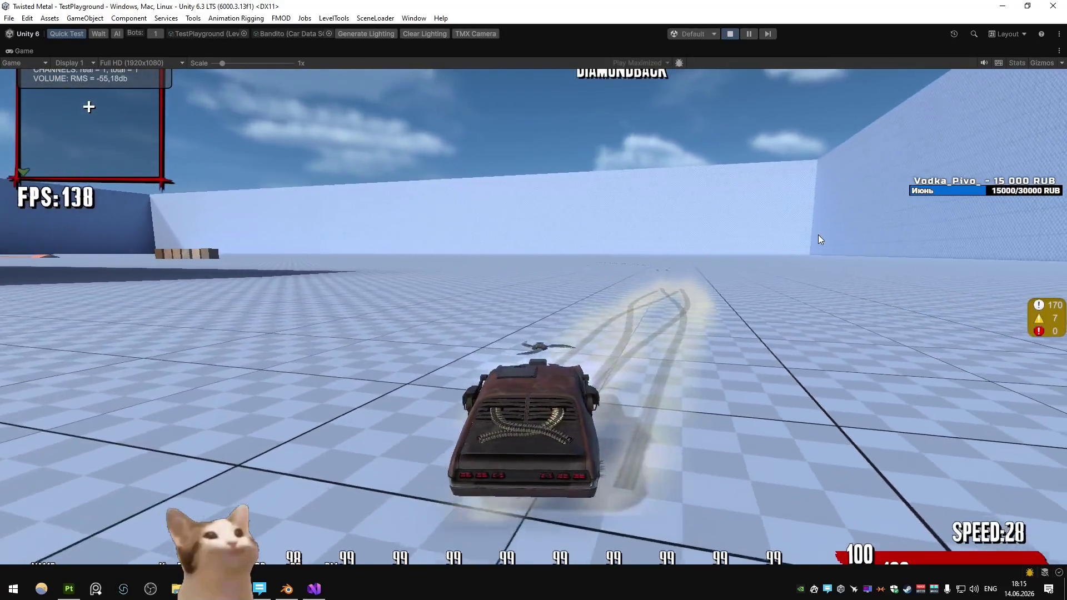
{"action": "key", "text": "w"}
{"action": "key", "text": "s"}
{"action": "key", "text": "w"}
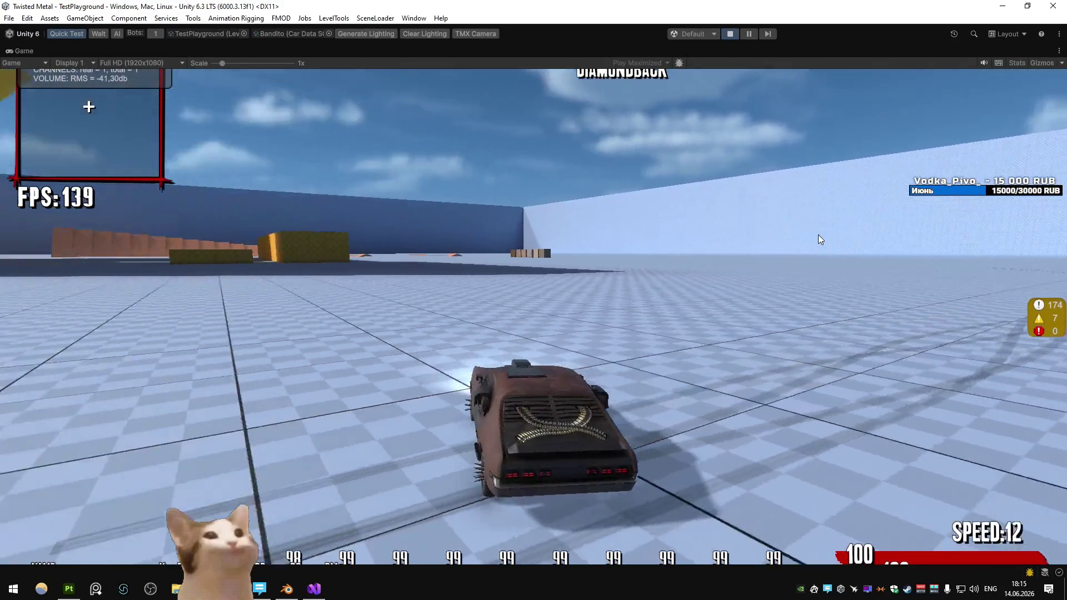
{"action": "key", "text": "w"}
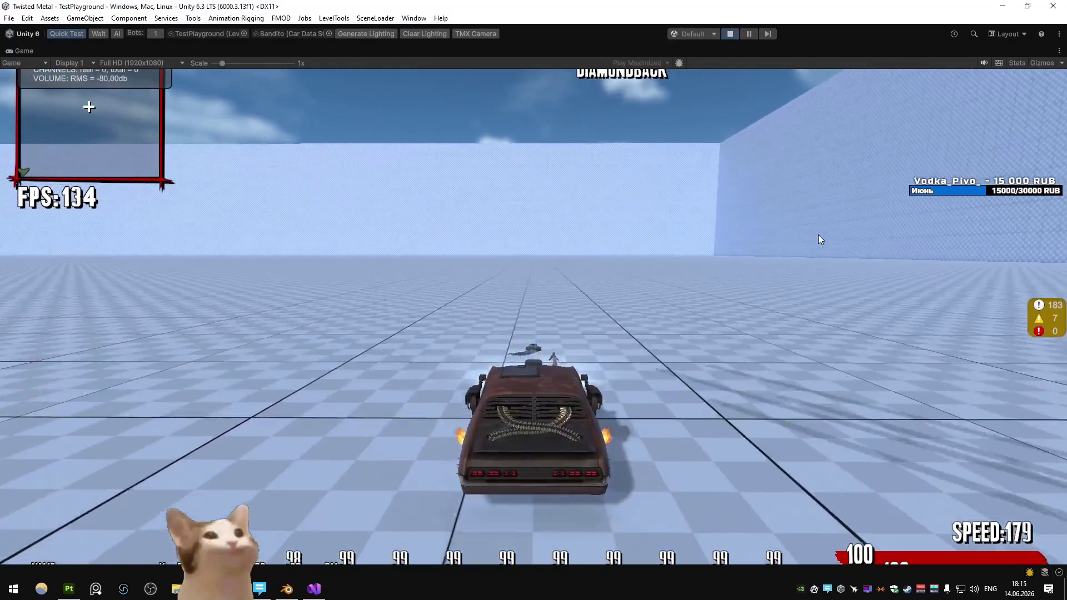
{"action": "key", "text": "d"}
{"action": "key", "text": "a"}
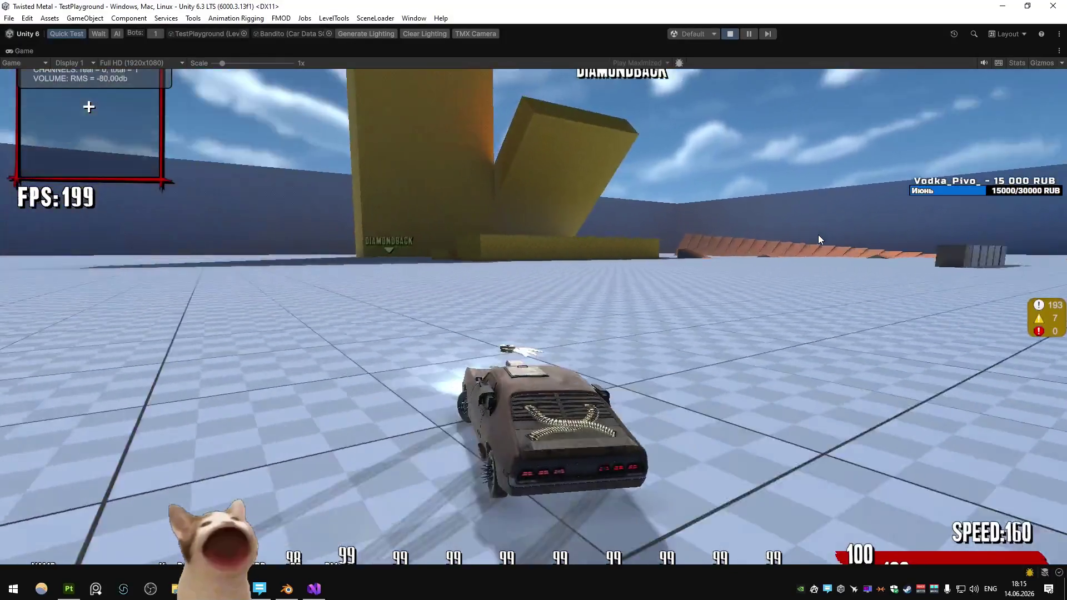
{"action": "key", "text": "a"}
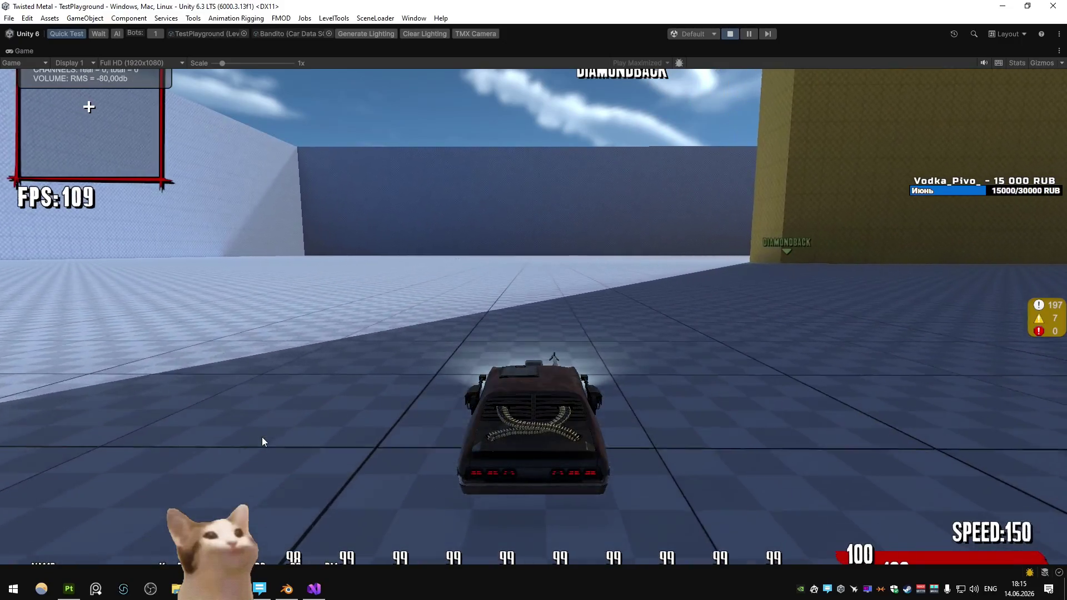
{"action": "key", "text": "alt+Tab"}
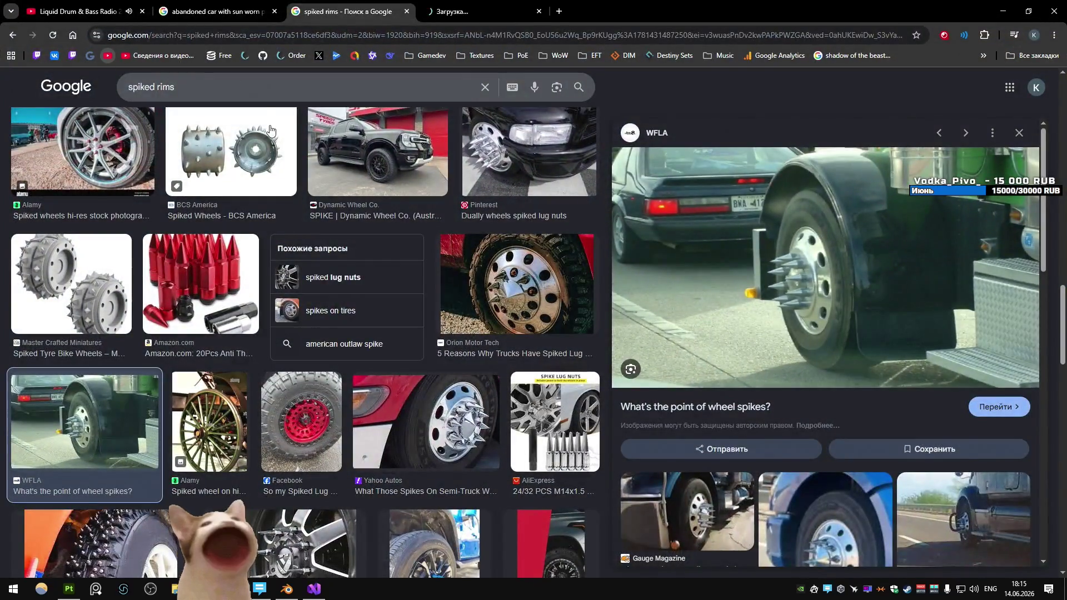
Step: Check YouTube notifications and open the channel's YouTube Studio Content list
{"action": "left_click", "coordinate": [468, 11]}
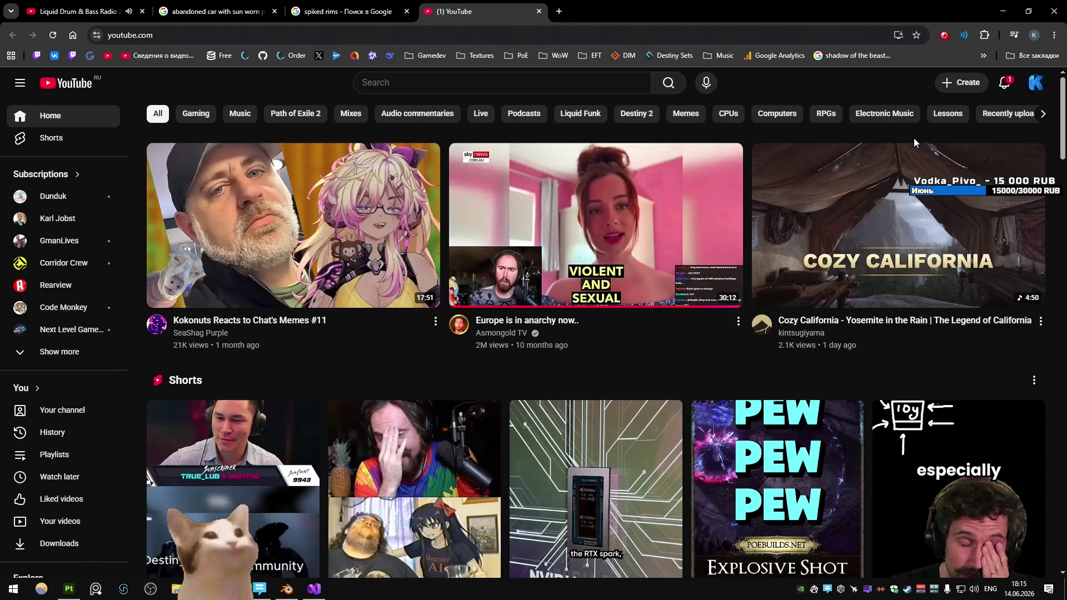
{"action": "left_click", "coordinate": [1004, 82]}
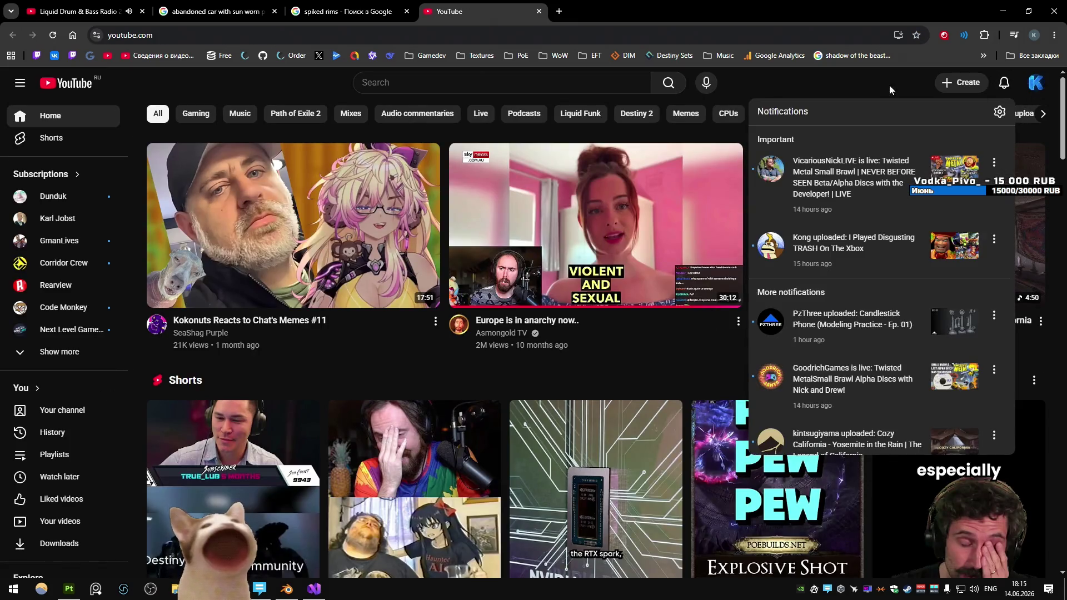
{"action": "left_click", "coordinate": [1034, 84]}
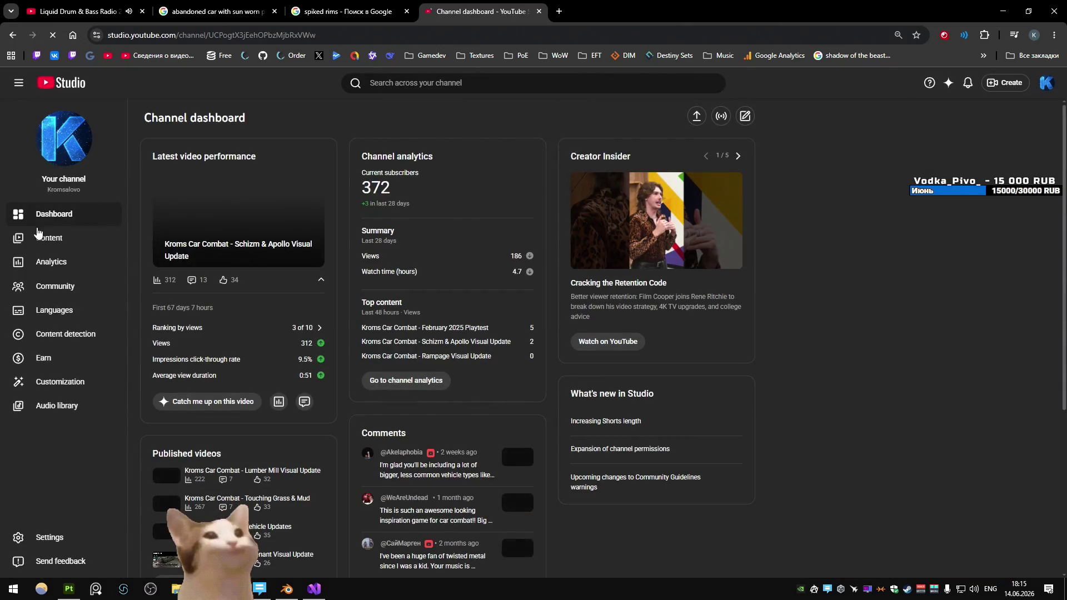
{"action": "left_click", "coordinate": [39, 234]}
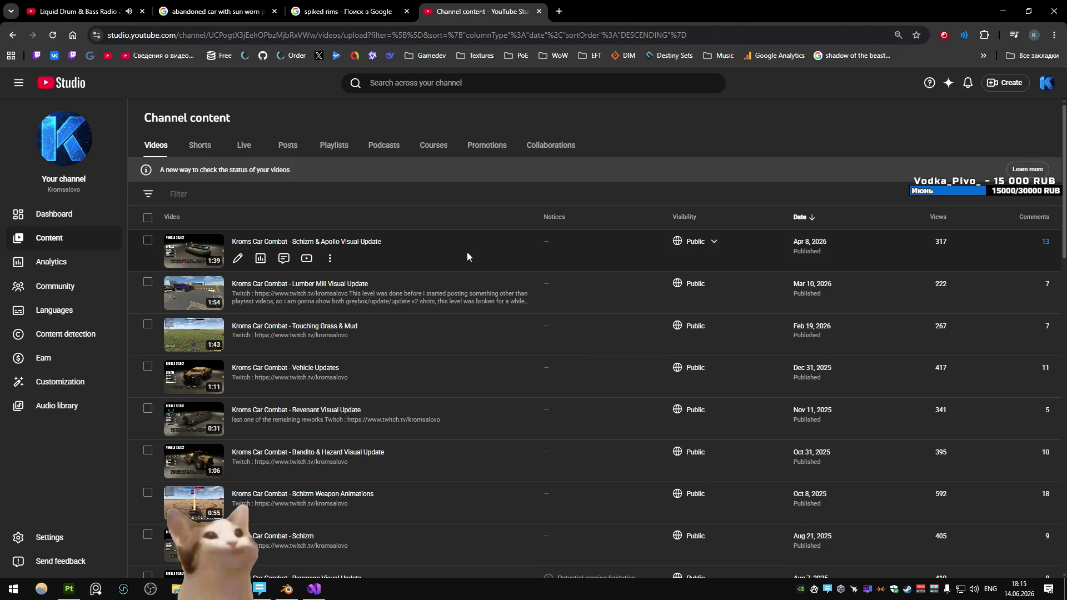
Step: Close the YouTube Studio, spiked rims and abandoned car tabs, returning to the Unity playtest
{"action": "middle_click", "coordinate": [471, 10]}
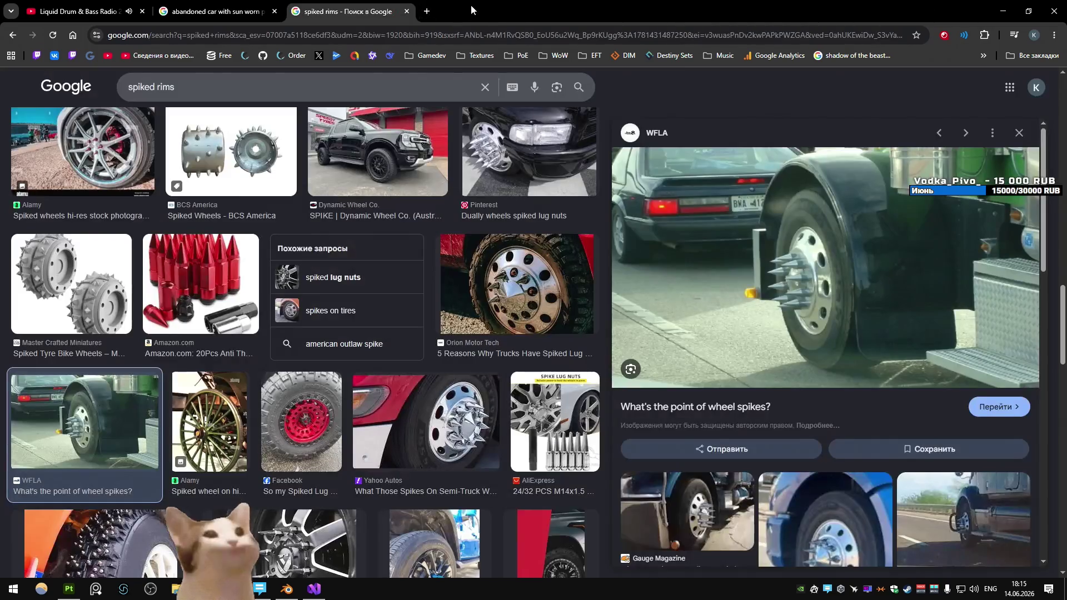
{"action": "middle_click", "coordinate": [363, 6]}
{"action": "middle_click", "coordinate": [228, 2]}
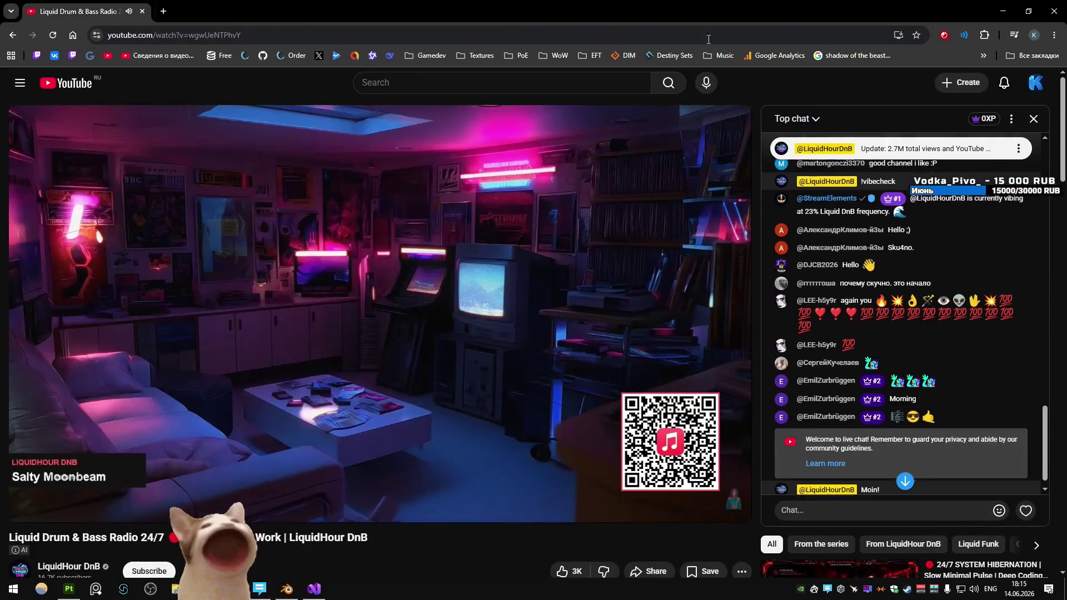
{"action": "key", "text": "alt+Tab"}
Step: Drive the Bandito briefly, then switch the test car to Rampage
{"action": "key", "text": "w"}
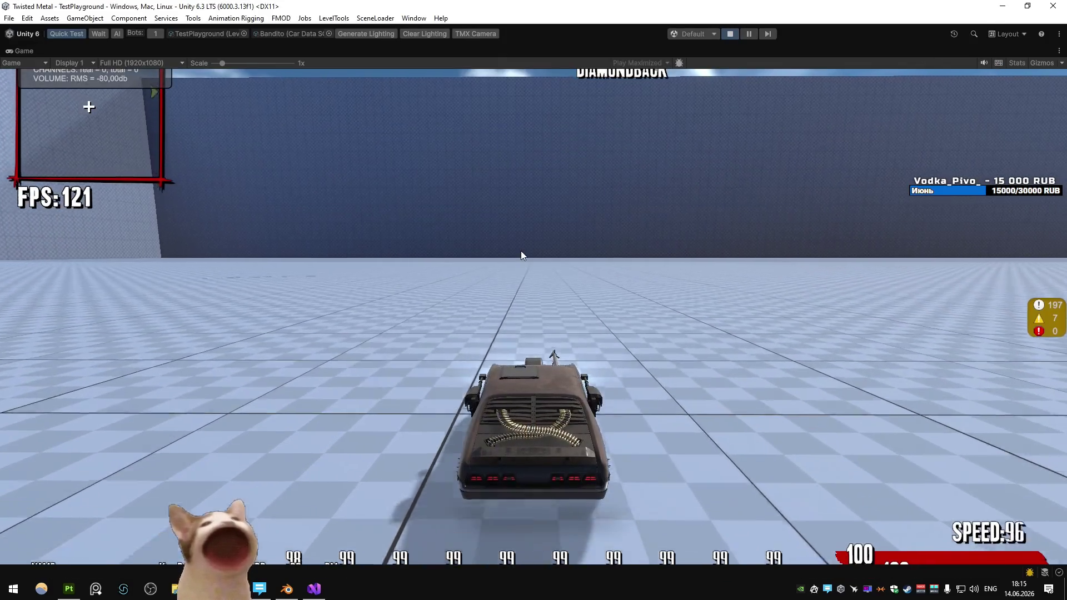
{"action": "key", "text": "a"}
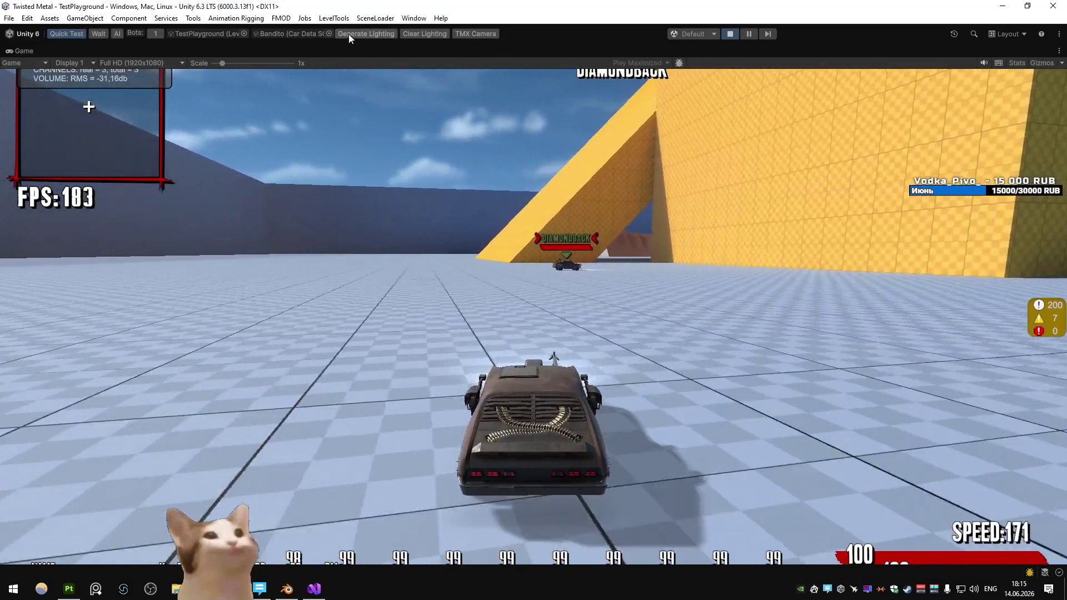
{"action": "left_click", "coordinate": [330, 32]}
{"action": "left_click", "coordinate": [389, 222]}
Step: Drive the Rampage monster truck around the arena past the yellow ramp and walls
{"action": "key", "text": "a"}
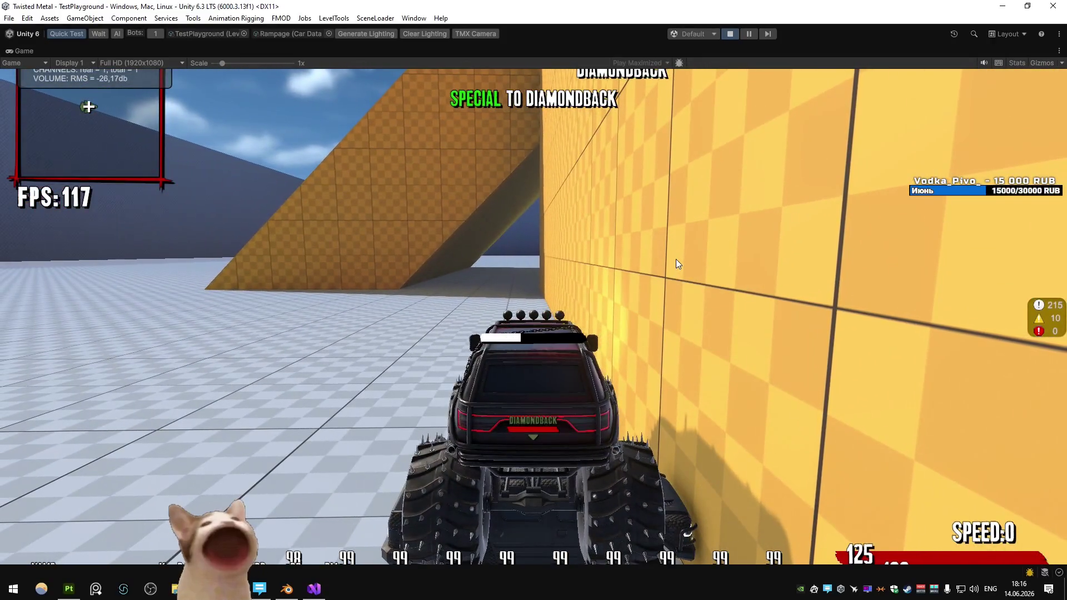
{"action": "key", "text": "w"}
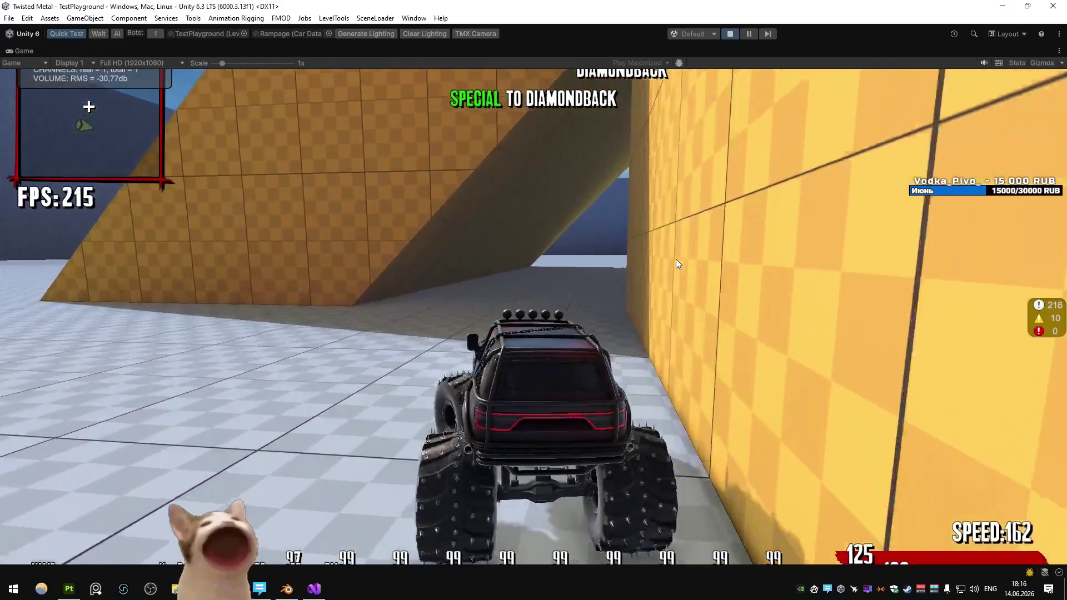
{"action": "key", "text": "d"}
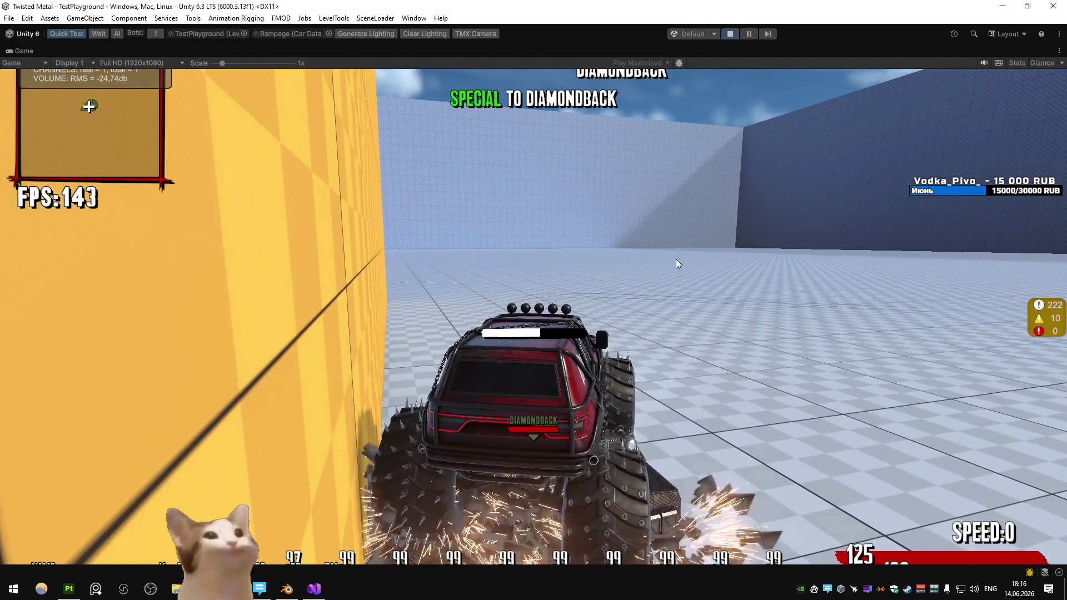
{"action": "key", "text": "w"}
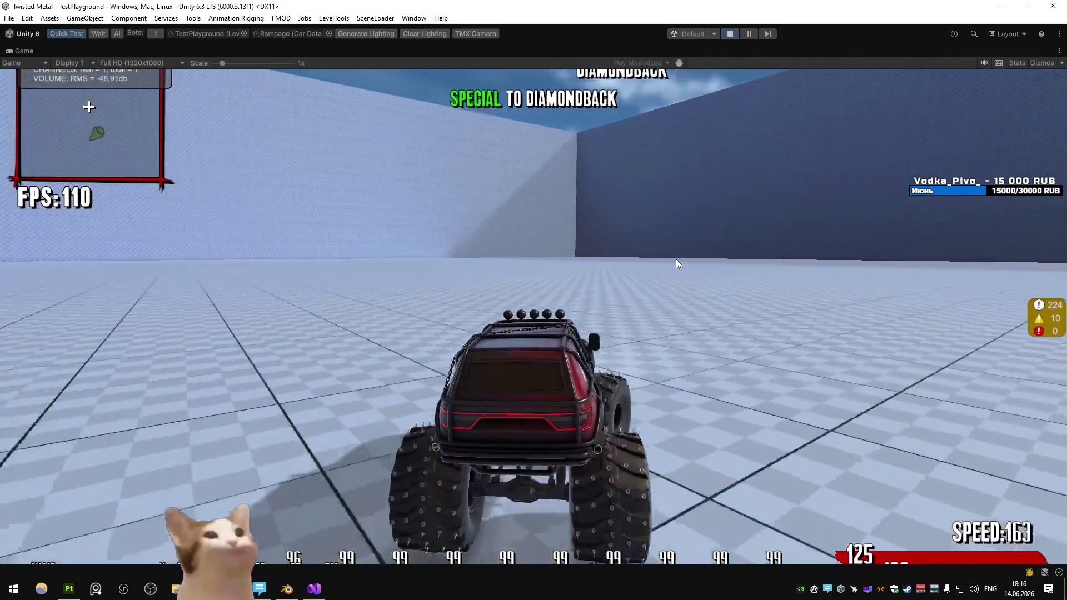
{"action": "key", "text": "a"}
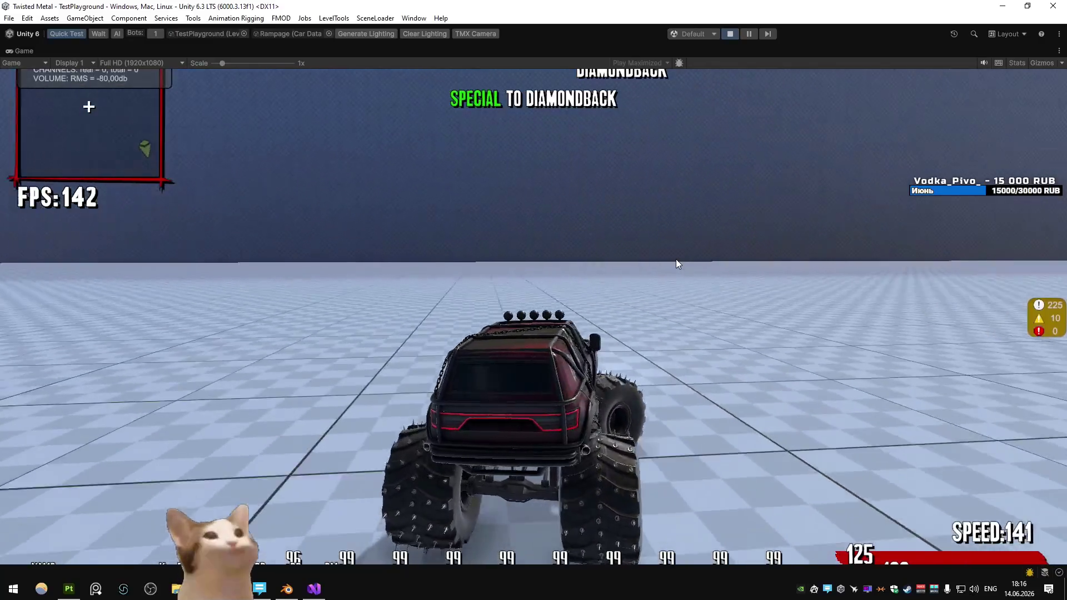
{"action": "key", "text": "d"}
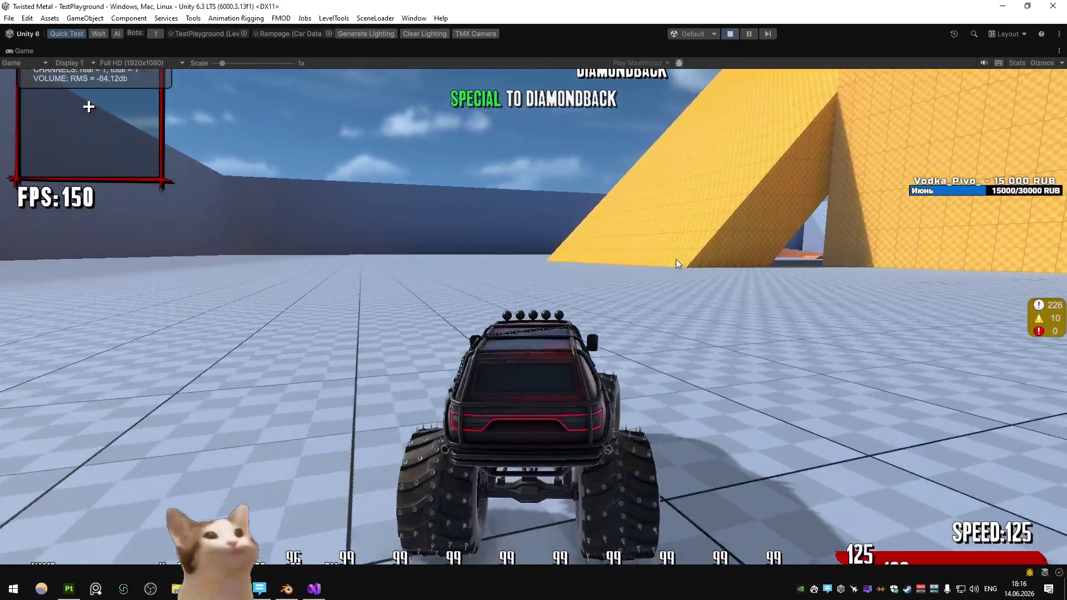
{"action": "key", "text": "d"}
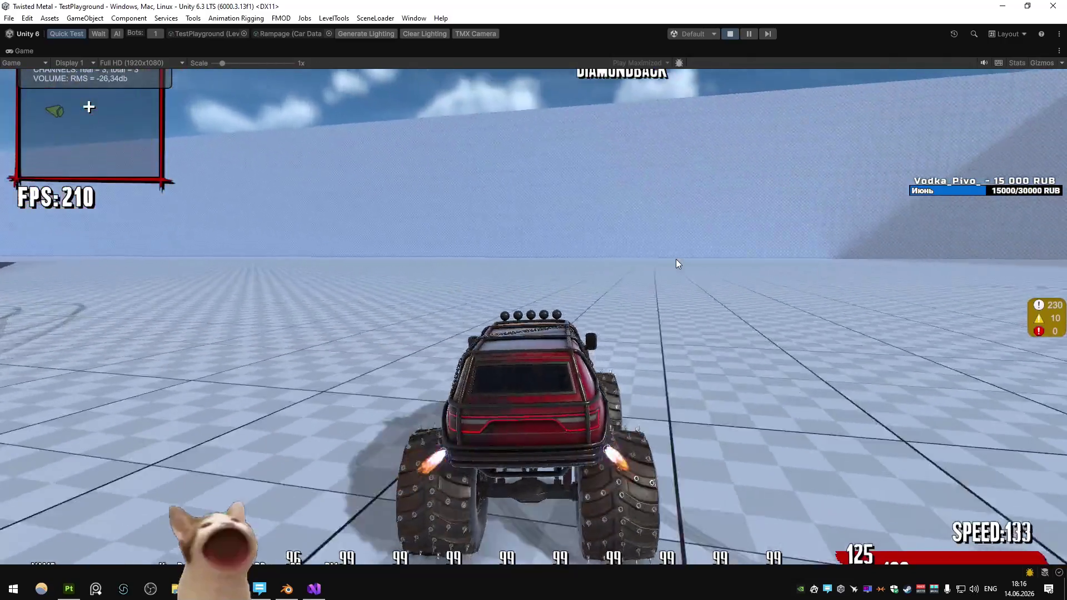
{"action": "key", "text": "a"}
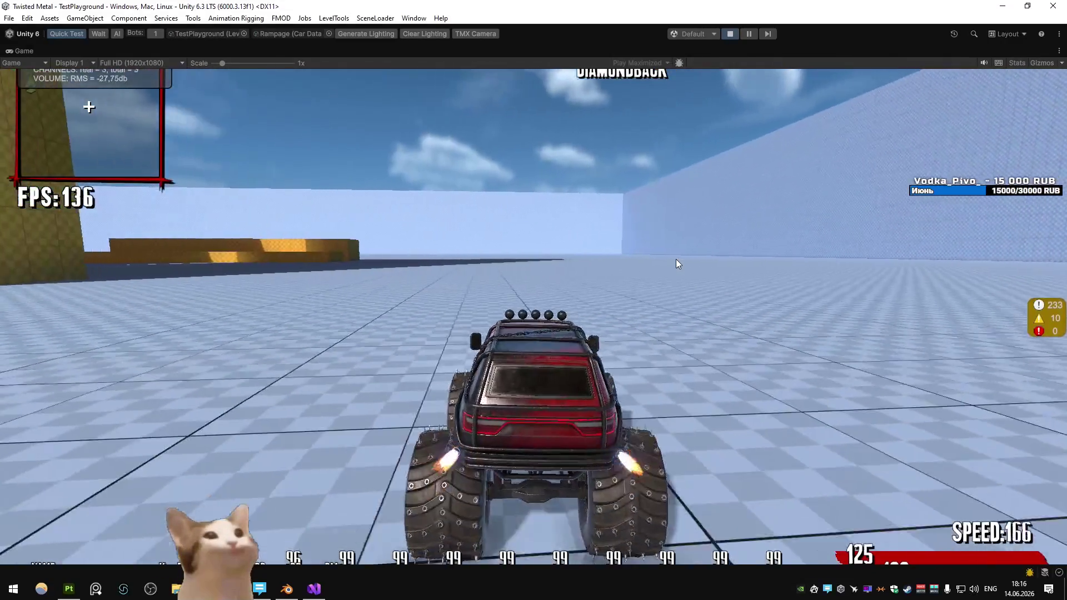
{"action": "key", "text": "a"}
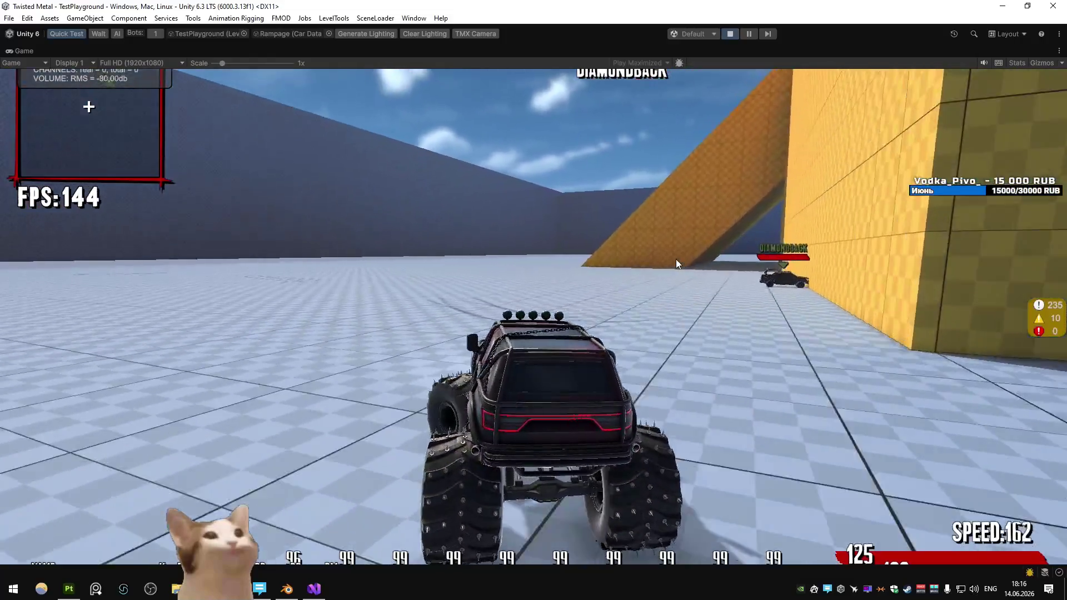
{"action": "key", "text": "d"}
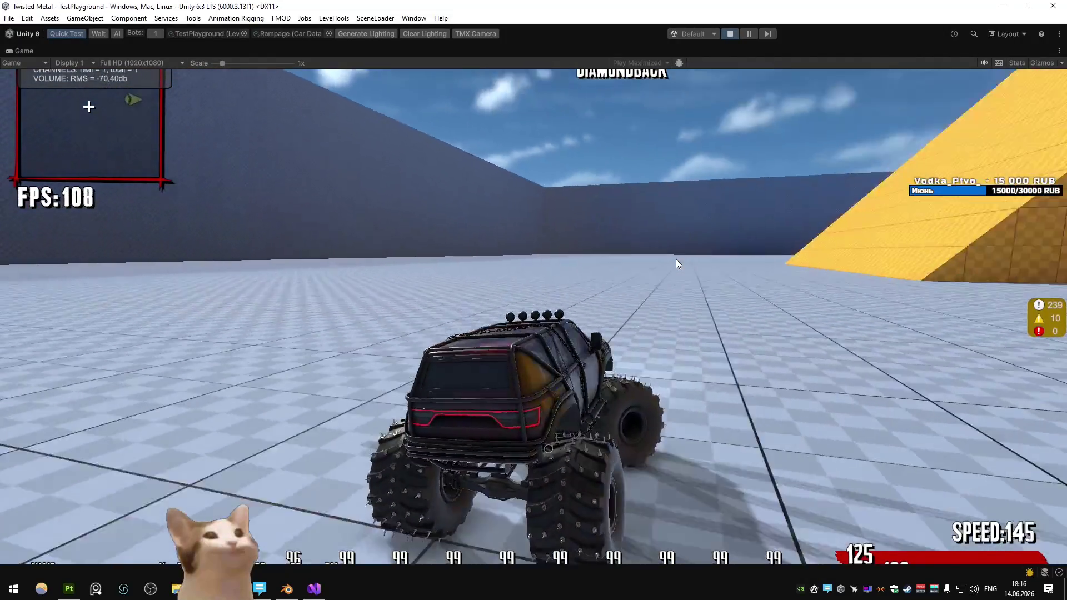
{"action": "key", "text": "d"}
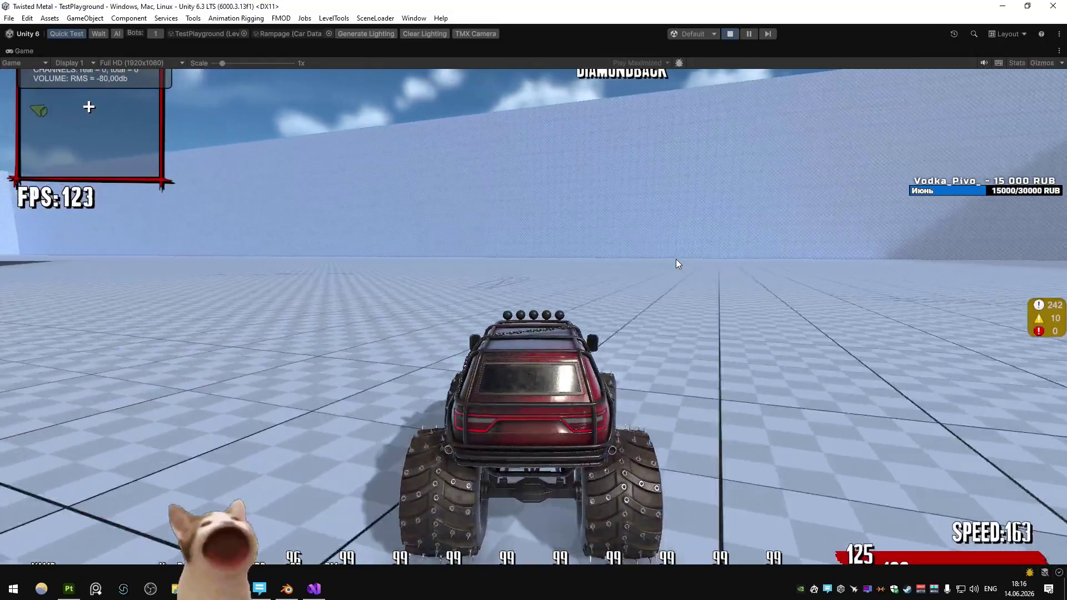
{"action": "key", "text": "a"}
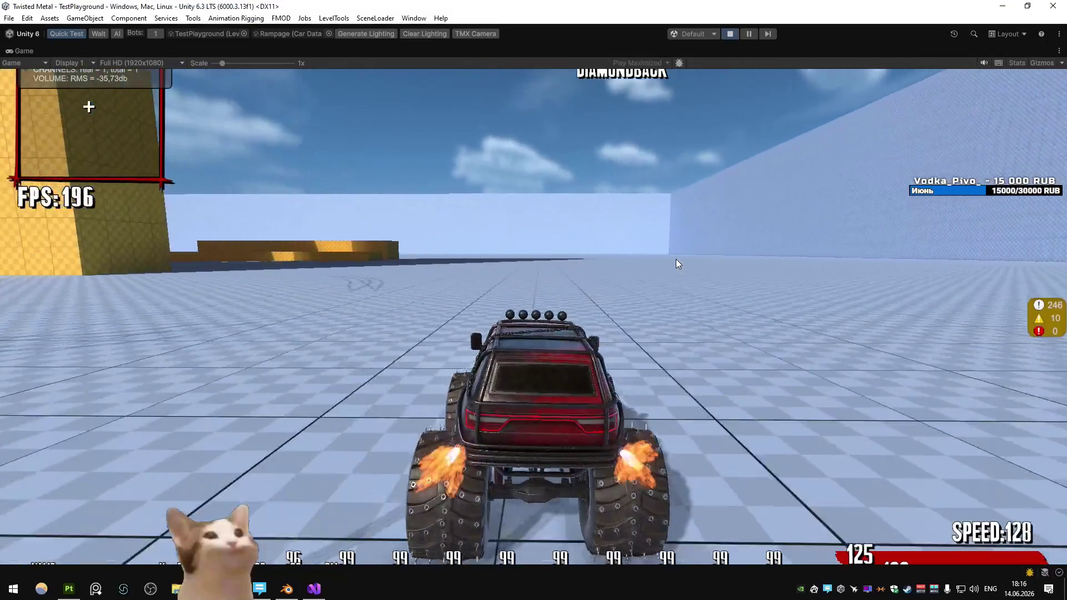
{"action": "key", "text": "d"}
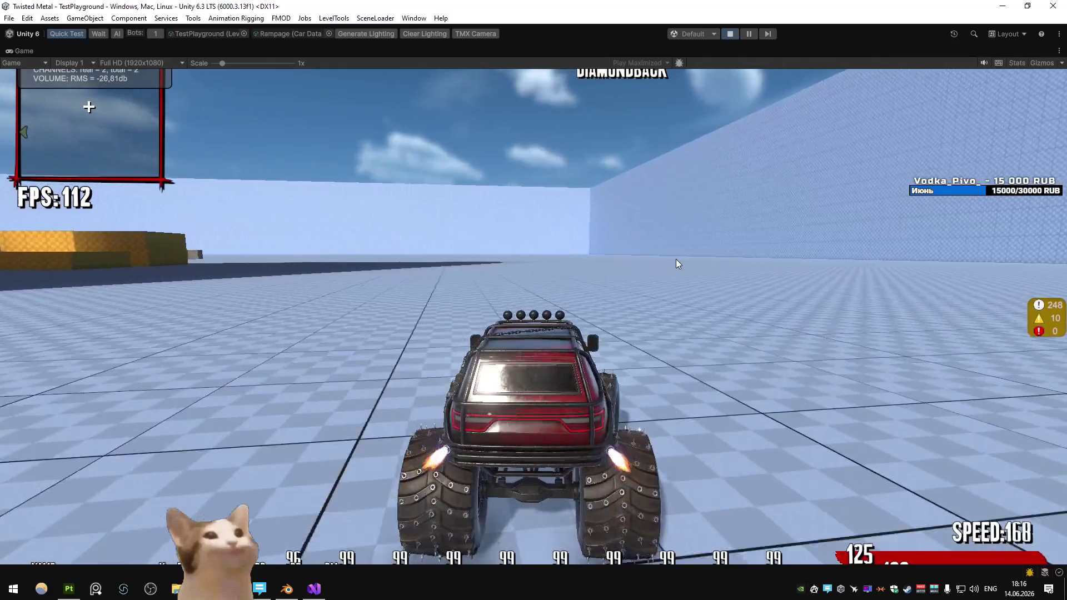
{"action": "key", "text": "a"}
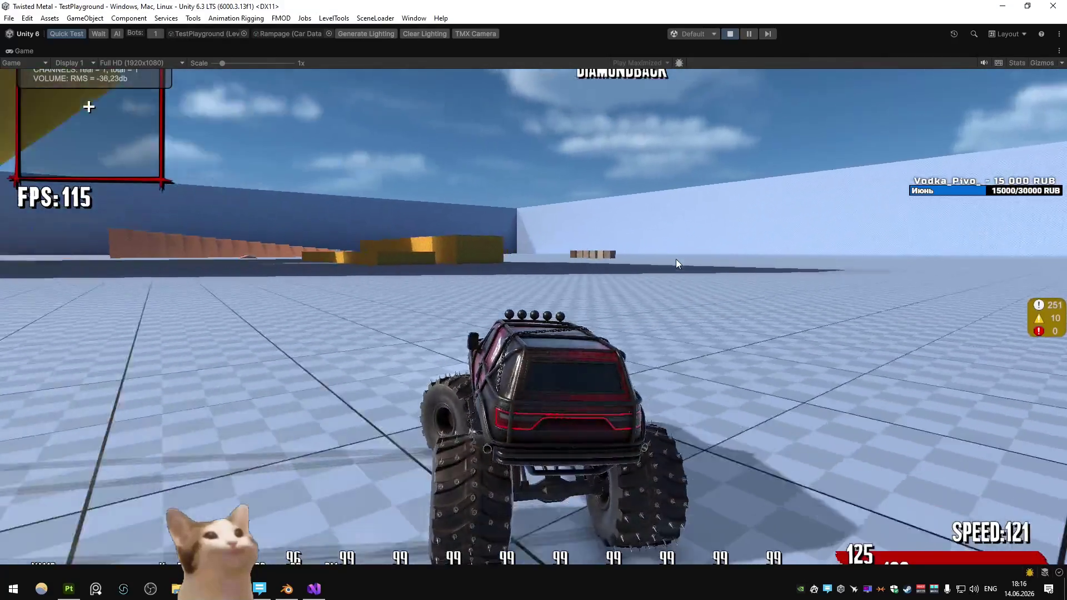
{"action": "key", "text": "a"}
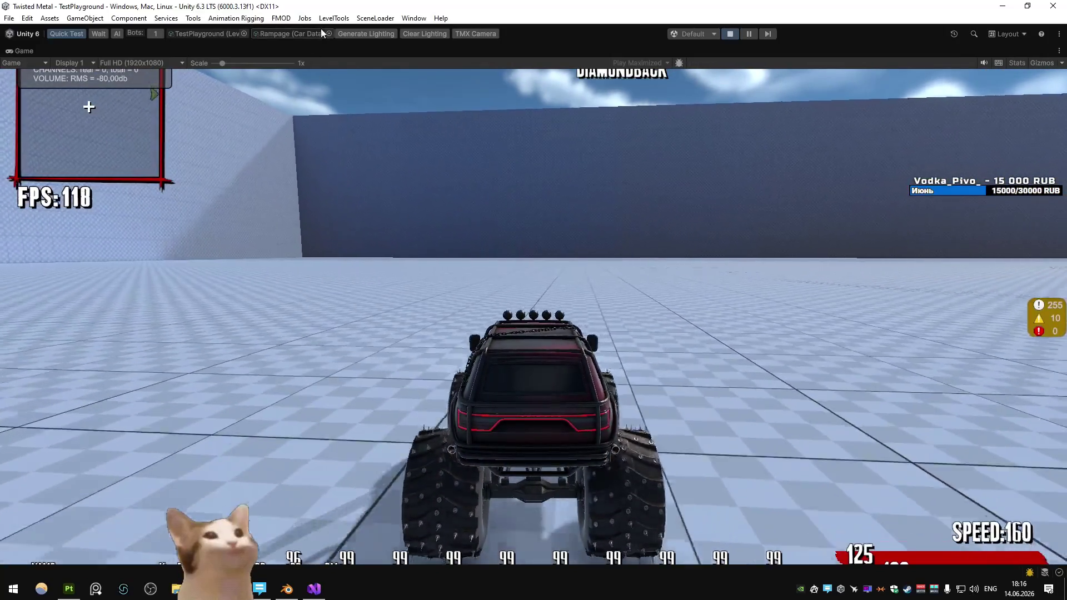
{"action": "left_click", "coordinate": [329, 34]}
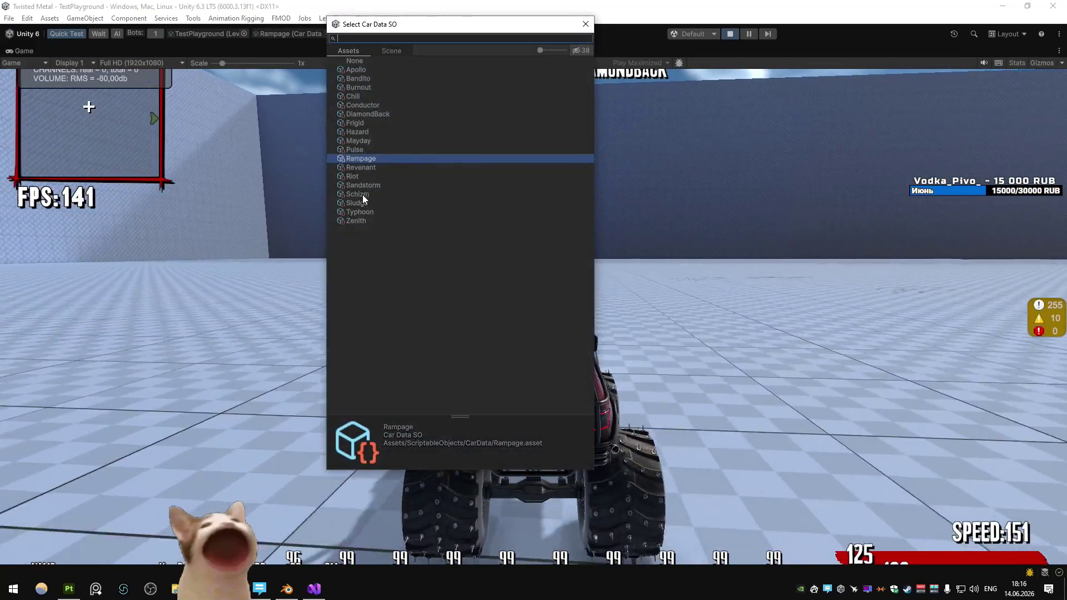
Step: Switch the test car to Schizm and drive it onto the yellow checkered platform
{"action": "double_click", "coordinate": [362, 194]}
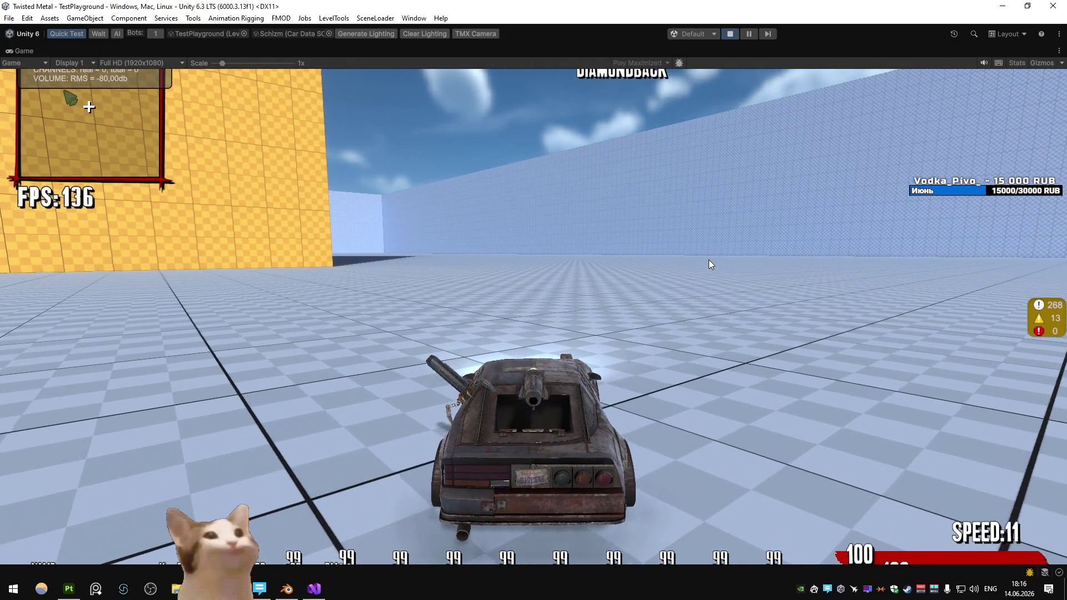
{"action": "key", "text": "w"}
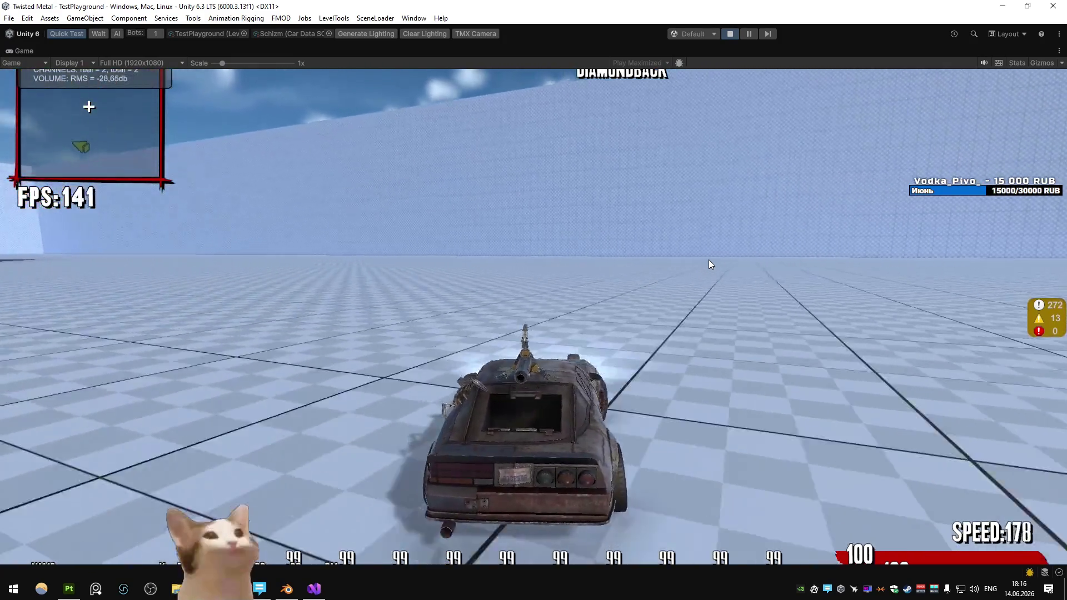
{"action": "key", "text": "a"}
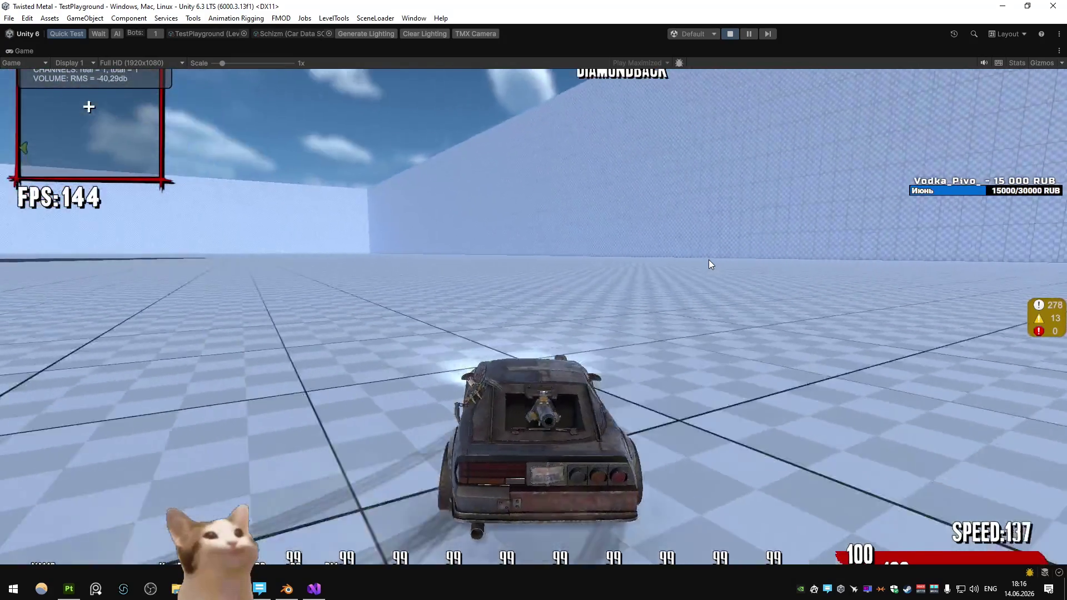
{"action": "key", "text": "w"}
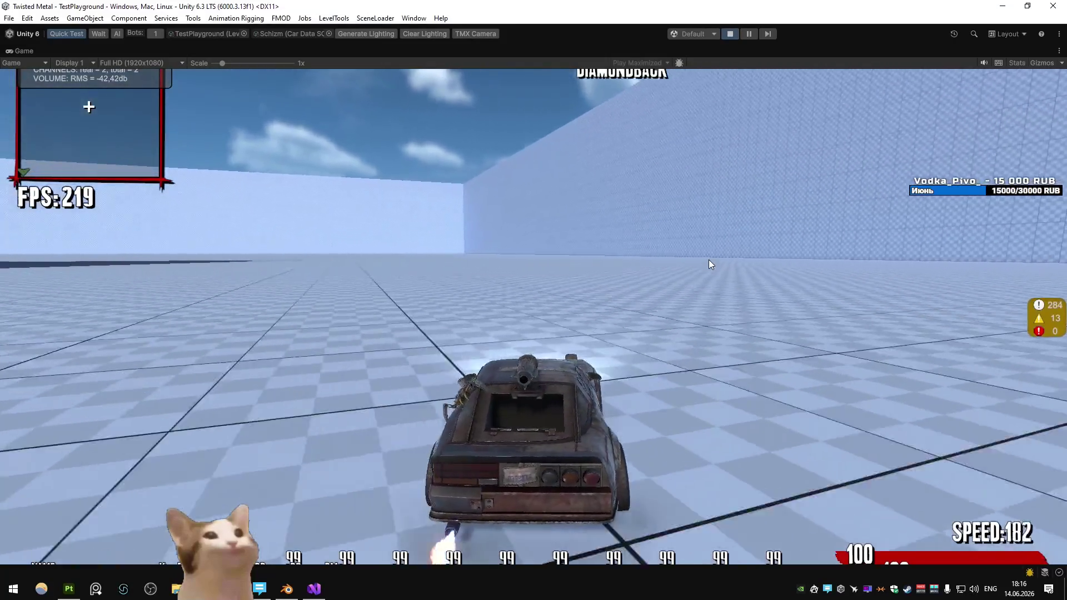
{"action": "key", "text": "a"}
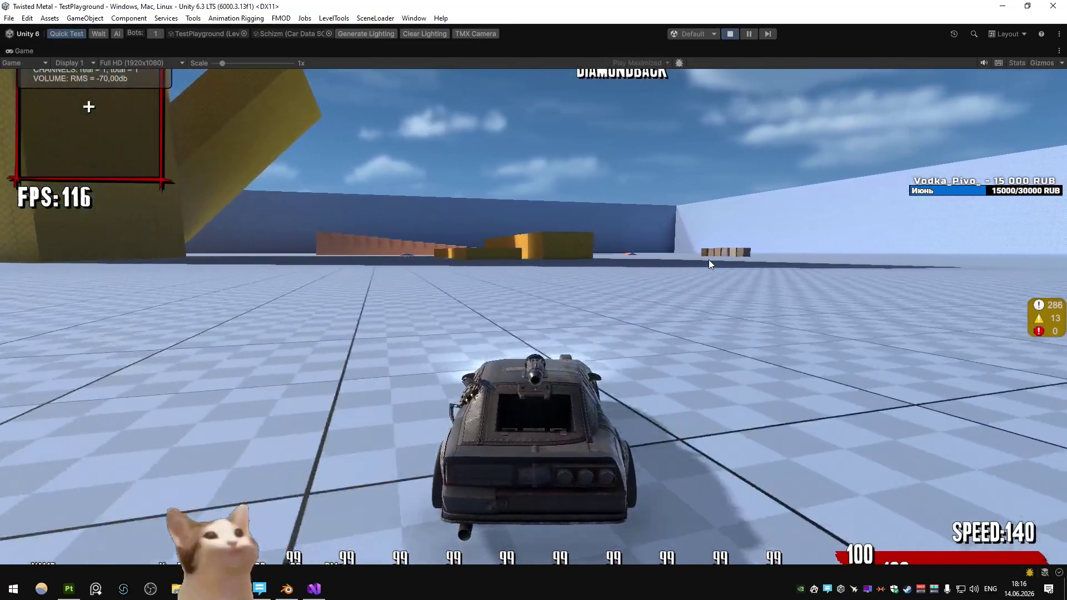
{"action": "key", "text": "w"}
{"action": "key", "text": "d"}
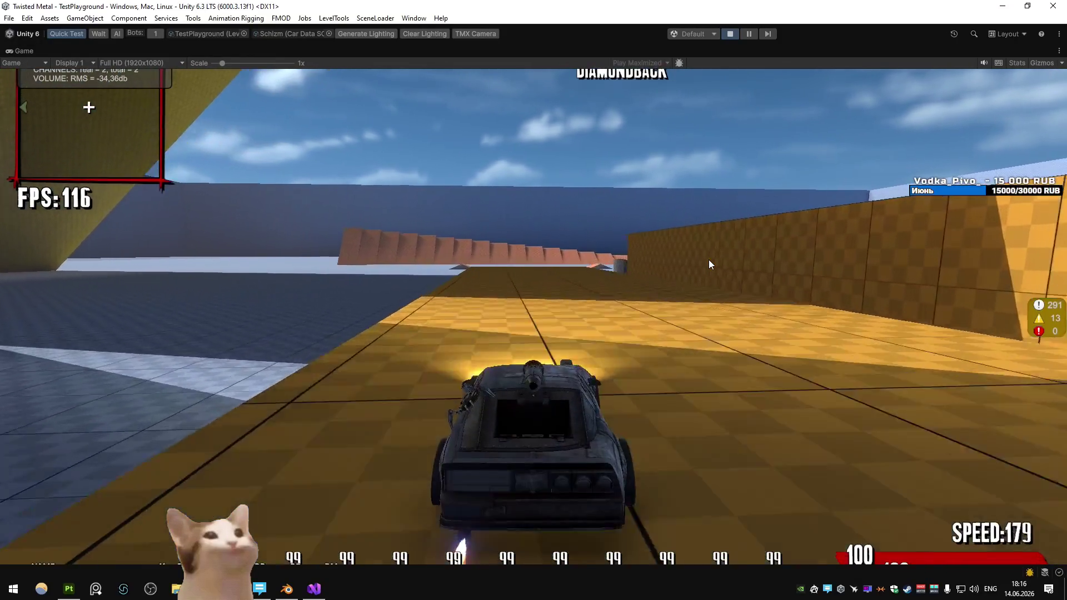
{"action": "key", "text": "w"}
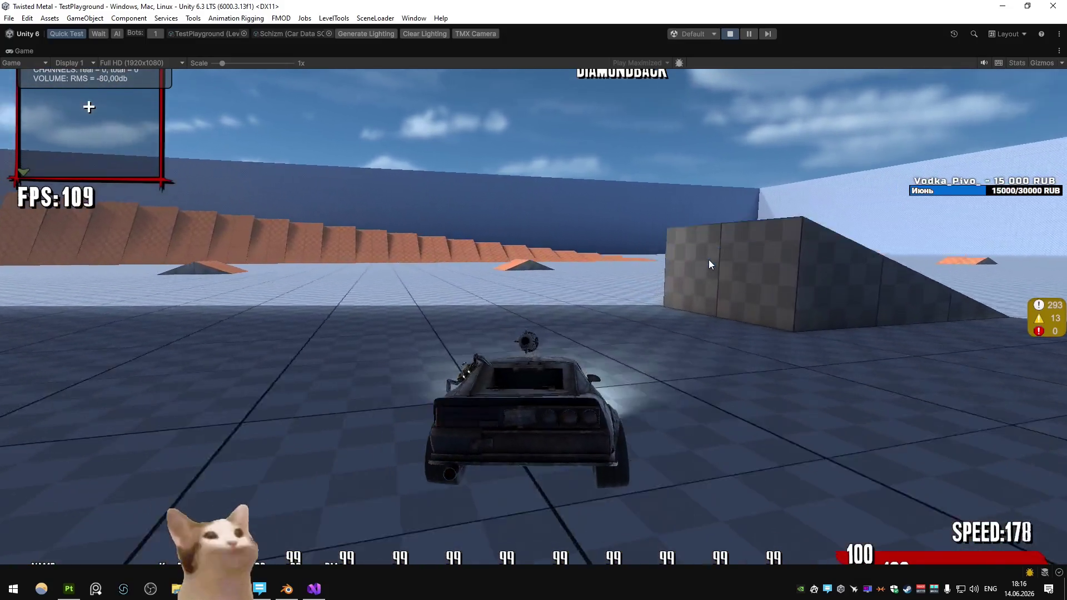
Step: Drive the Schizm around the arena, then pause and return to the lobby's vehicle select
{"action": "key", "text": "d"}
{"action": "key", "text": "w"}
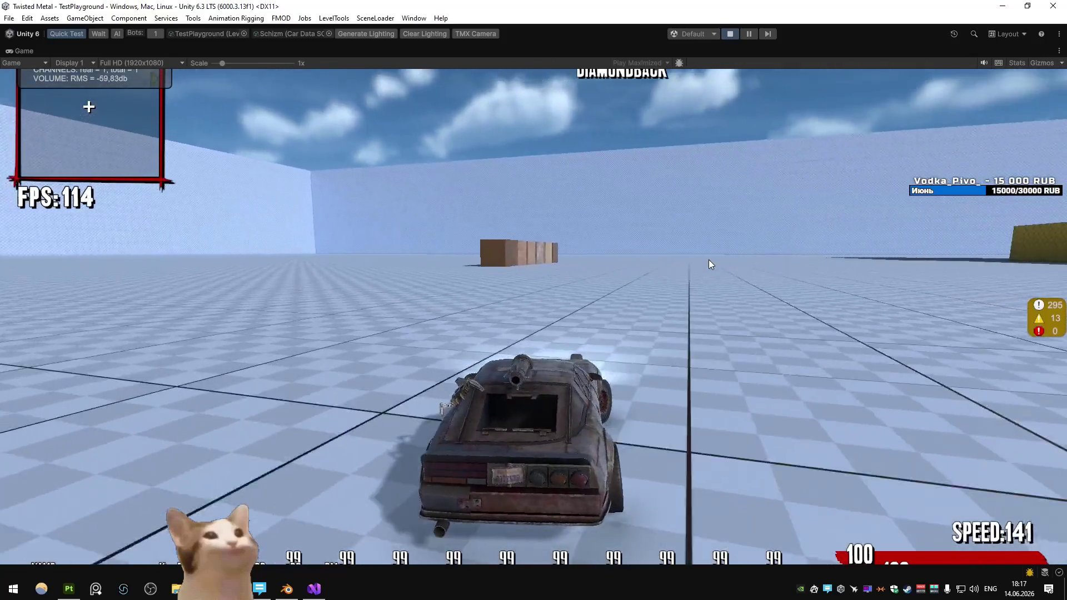
{"action": "key", "text": "d"}
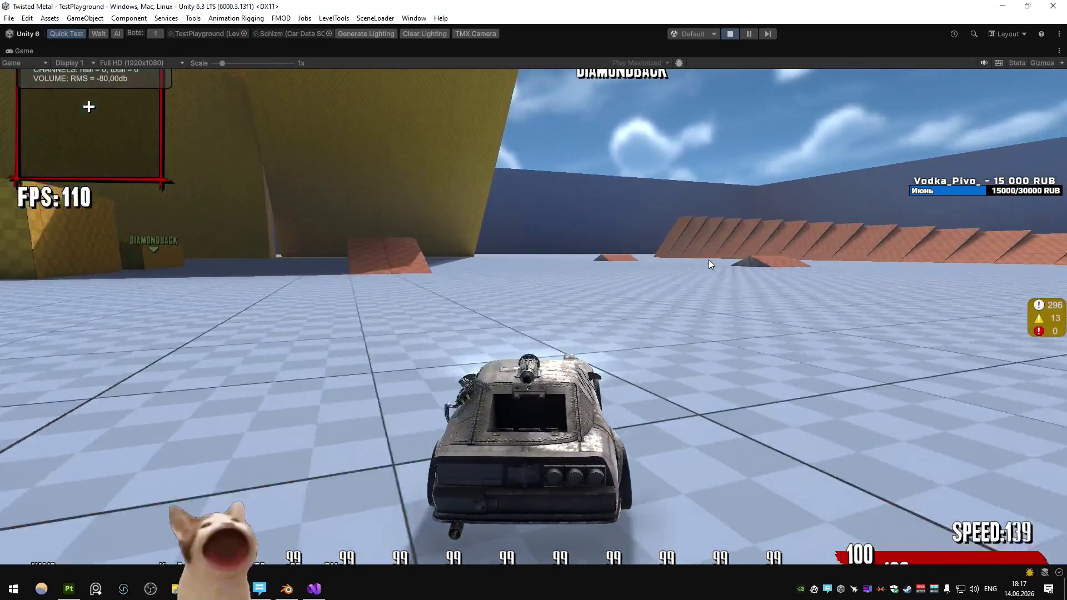
{"action": "key", "text": "a"}
{"action": "key", "text": "a"}
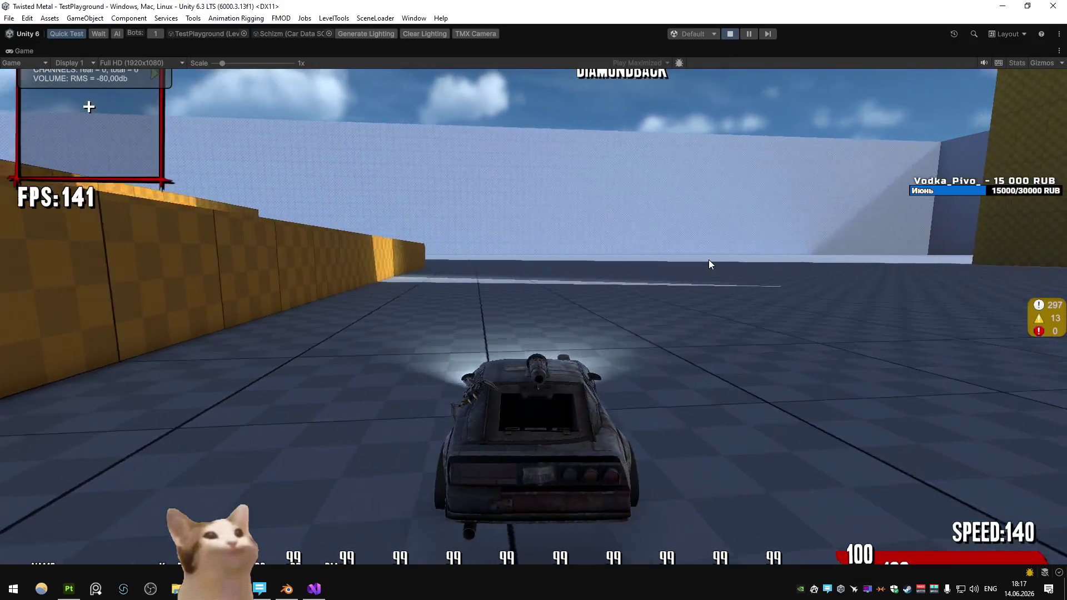
{"action": "key", "text": "Escape"}
{"action": "key", "text": "Return"}
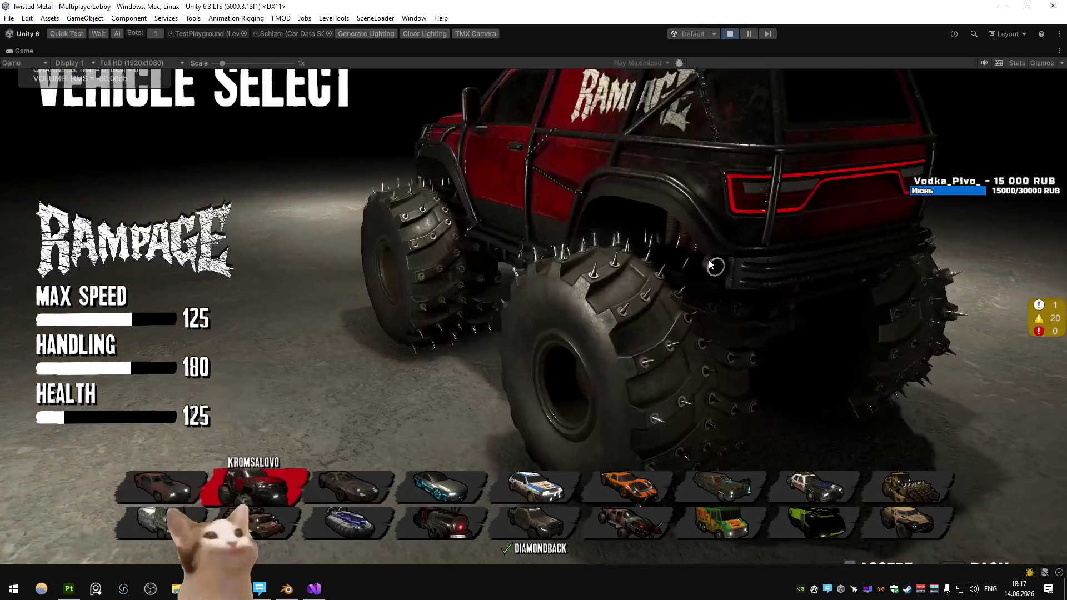
Step: Browse the vehicle roster past Burnout, Riot, Zenith and Pulse, ending back on Bandito
{"action": "key", "text": "Right"}
{"action": "key", "text": "Right"}
{"action": "key", "text": "Right"}
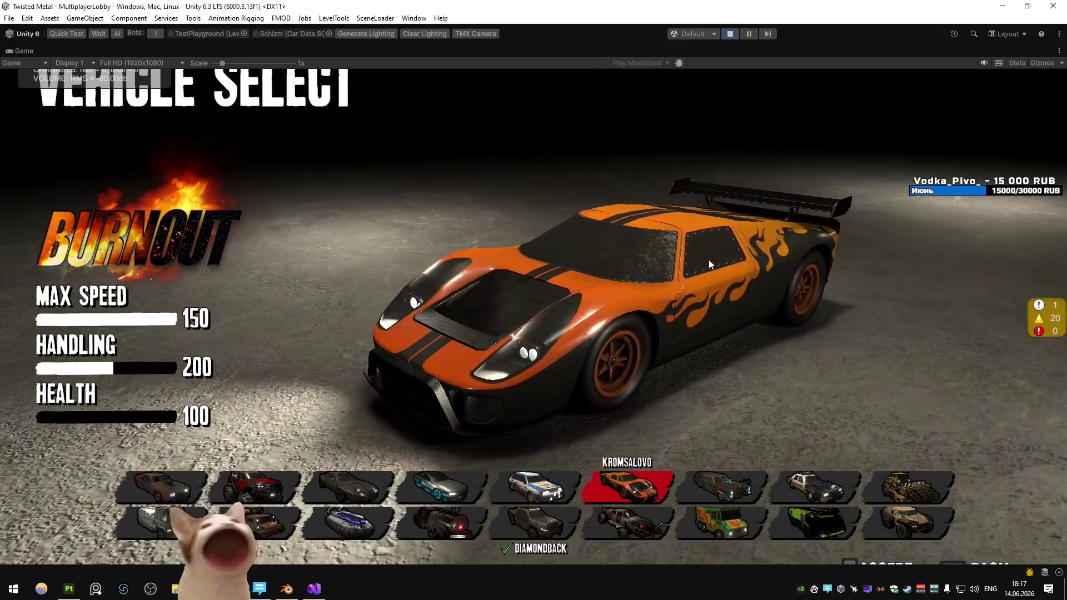
{"action": "key", "text": "Right"}
{"action": "key", "text": "Right"}
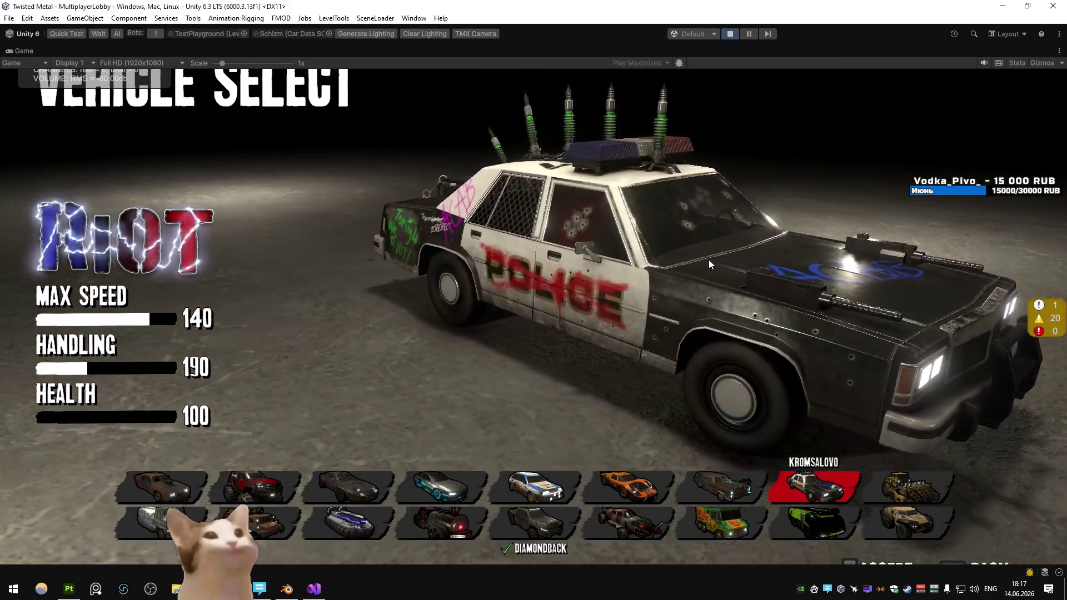
{"action": "key", "text": "Left"}
{"action": "key", "text": "Left"}
{"action": "key", "text": "Left"}
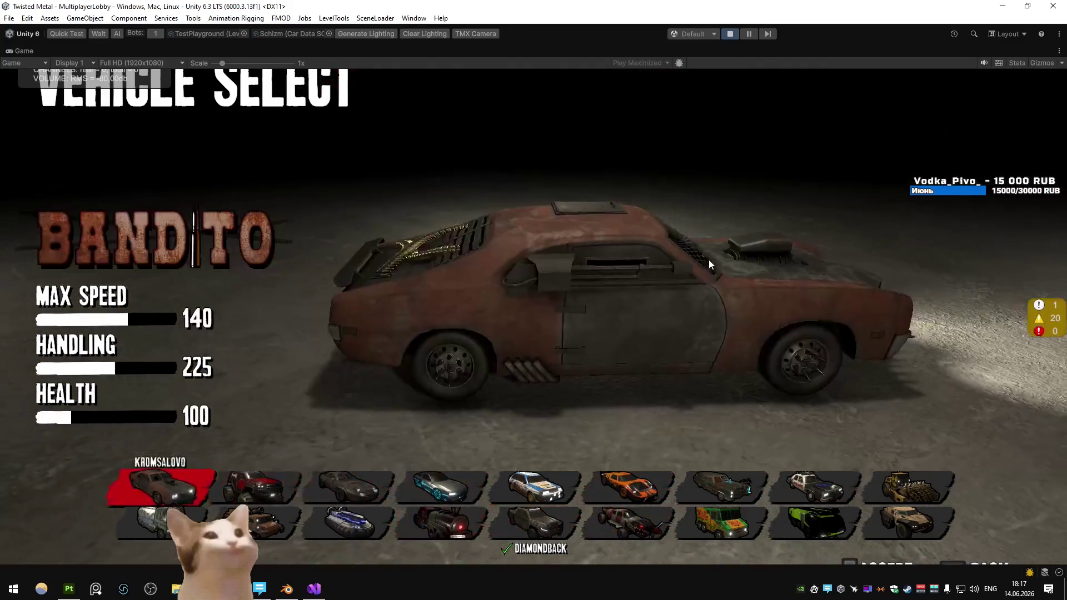
{"action": "key", "text": "Down"}
{"action": "key", "text": "Right"}
{"action": "key", "text": "Right"}
{"action": "key", "text": "Right"}
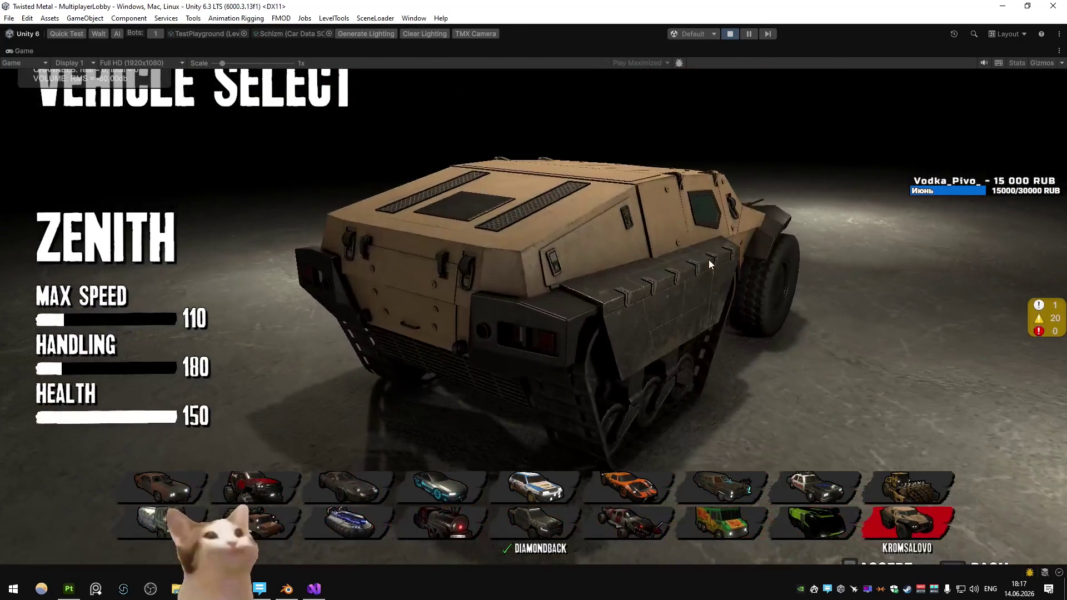
{"action": "key", "text": "Up"}
{"action": "key", "text": "Left"}
{"action": "key", "text": "Right"}
{"action": "key", "text": "Down"}
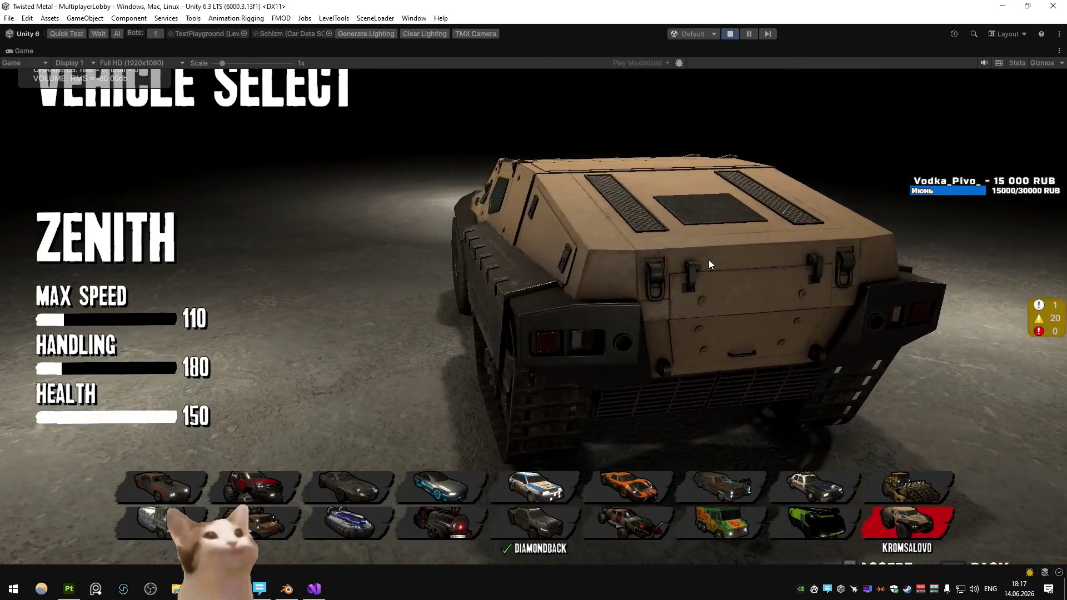
{"action": "key", "text": "Up"}
{"action": "key", "text": "Left"}
{"action": "key", "text": "Left"}
{"action": "key", "text": "Left"}
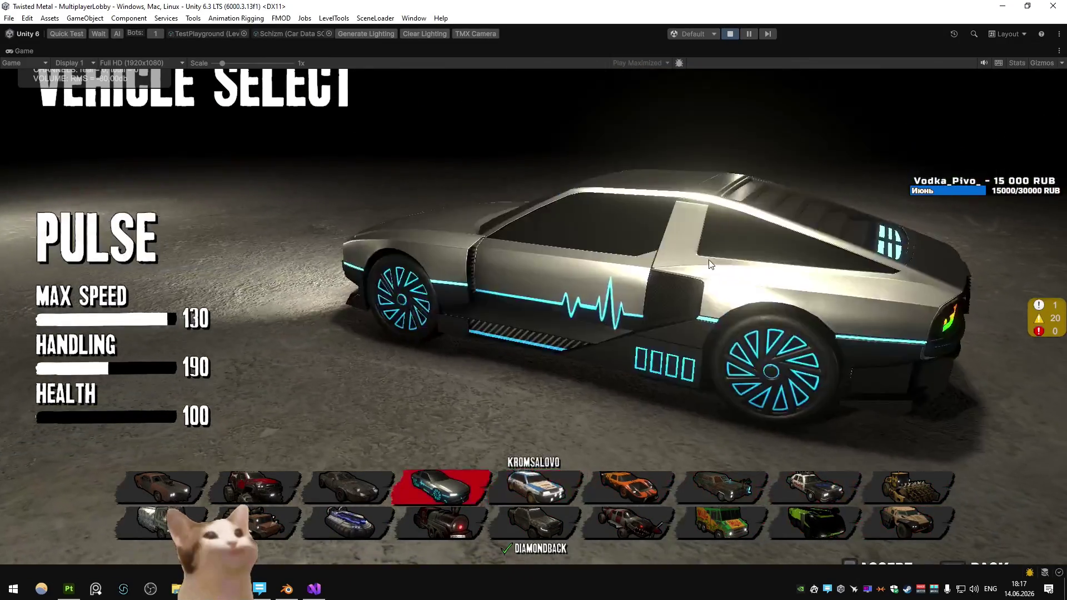
{"action": "key", "text": "Left"}
{"action": "key", "text": "Left"}
{"action": "key", "text": "Left"}
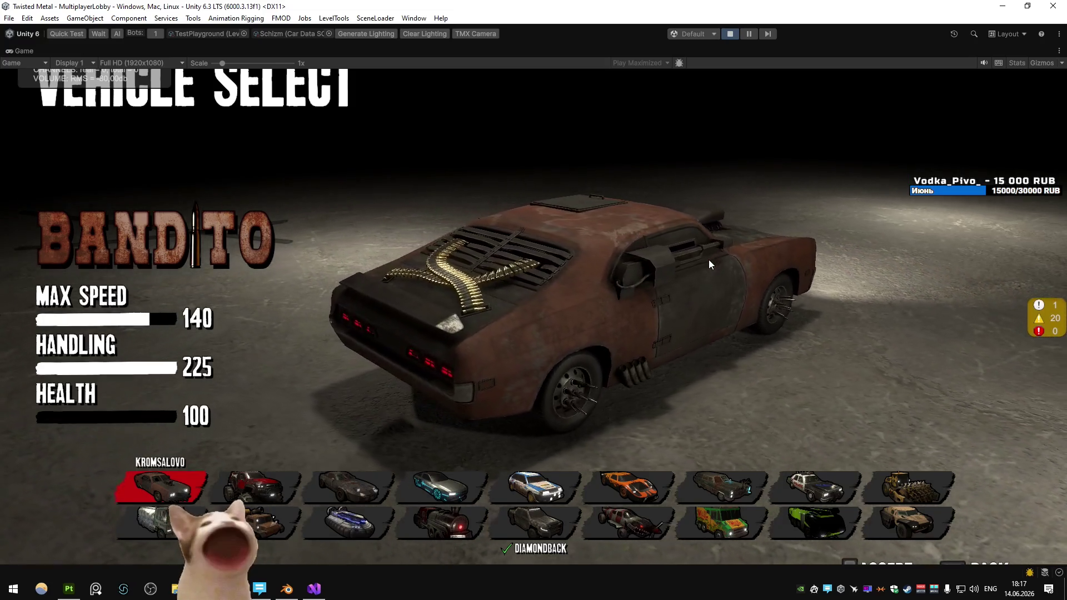
Step: Preview Rampage, Sandstorm, Revenant, Hazard and the Apollo hovercraft along the roster
{"action": "key", "text": "Right"}
{"action": "key", "text": "Left"}
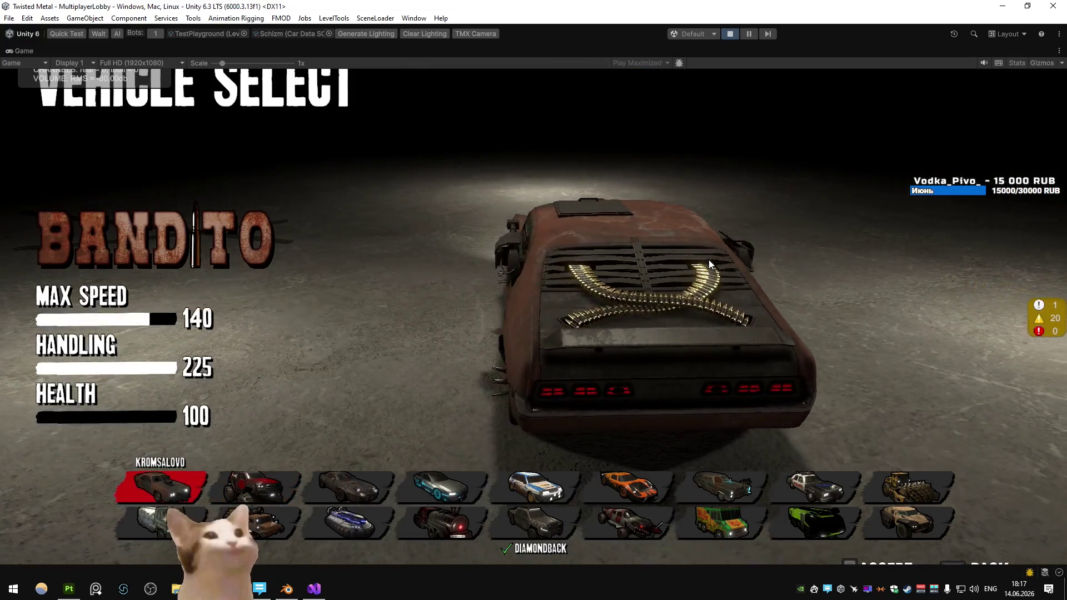
{"action": "key", "text": "Right"}
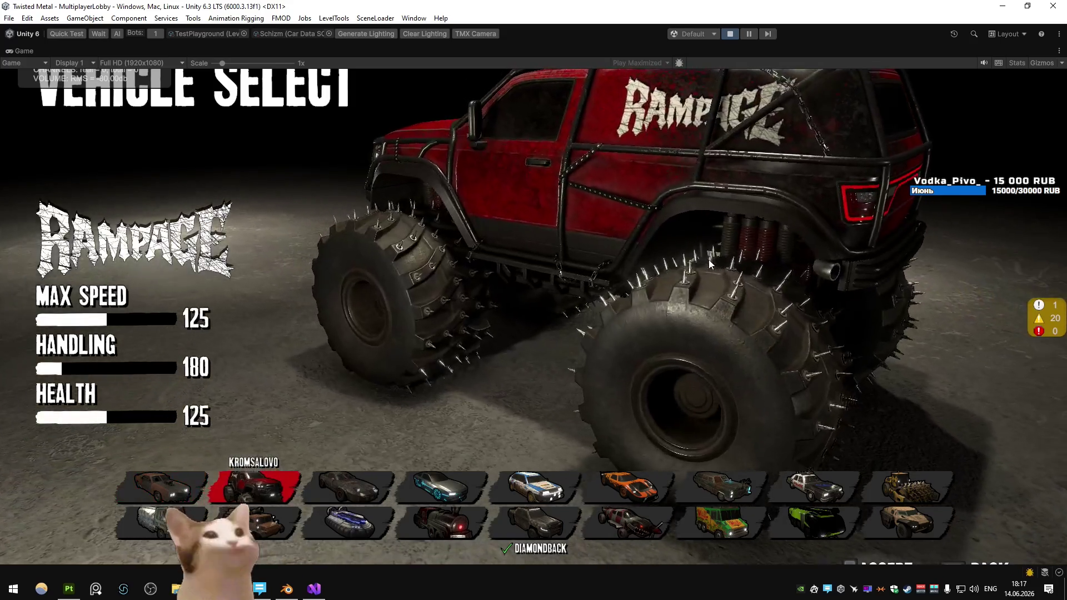
{"action": "key", "text": "Right"}
{"action": "key", "text": "Right"}
{"action": "key", "text": "Right"}
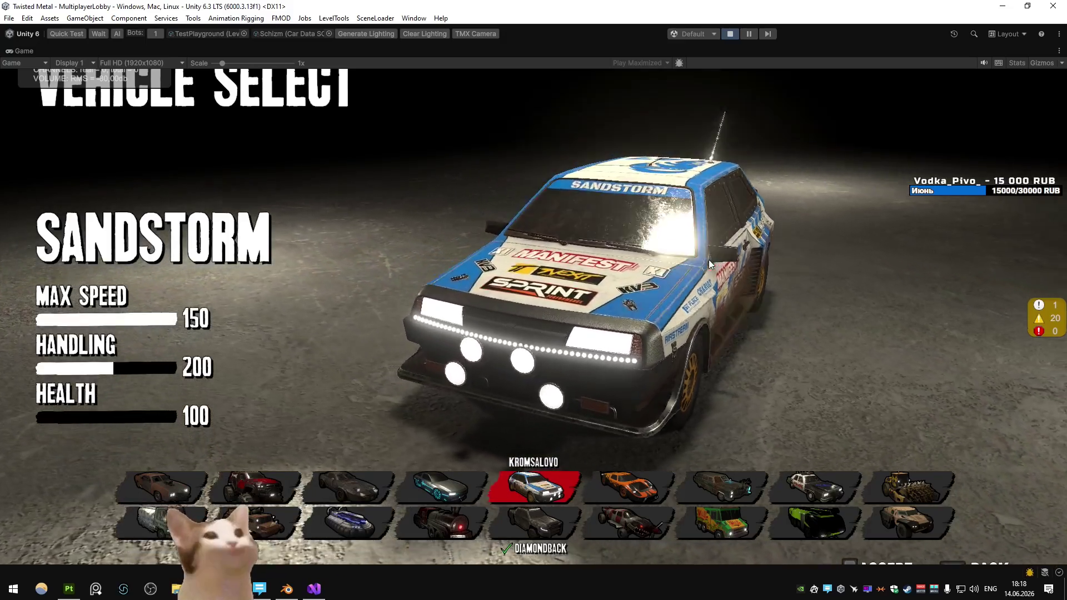
{"action": "key", "text": "Right"}
{"action": "key", "text": "Right"}
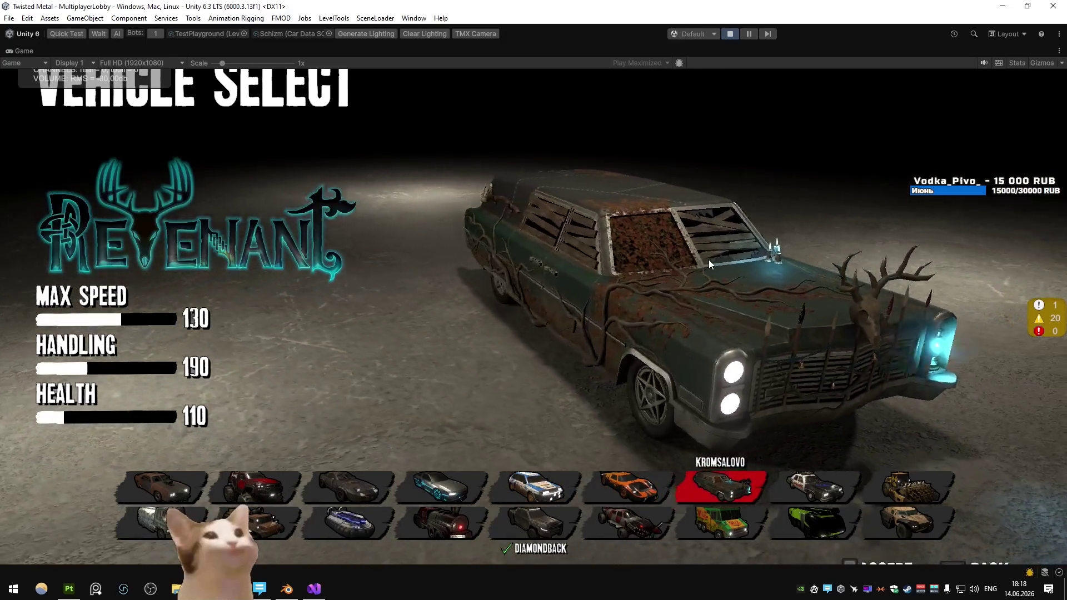
{"action": "key", "text": "Right"}
{"action": "key", "text": "Right"}
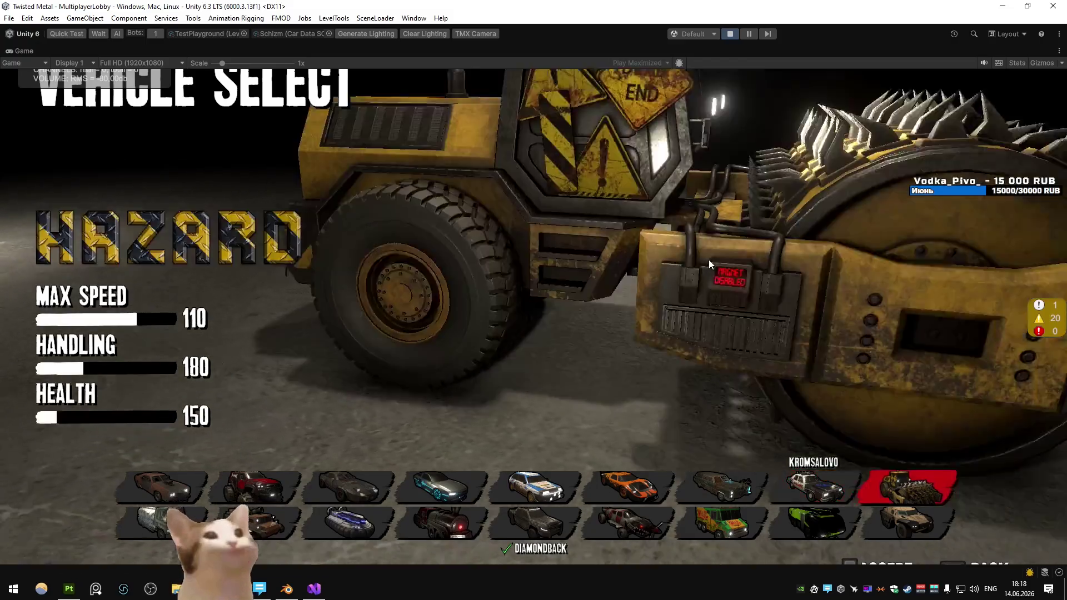
{"action": "key", "text": "Right"}
{"action": "key", "text": "Right"}
{"action": "key", "text": "Right"}
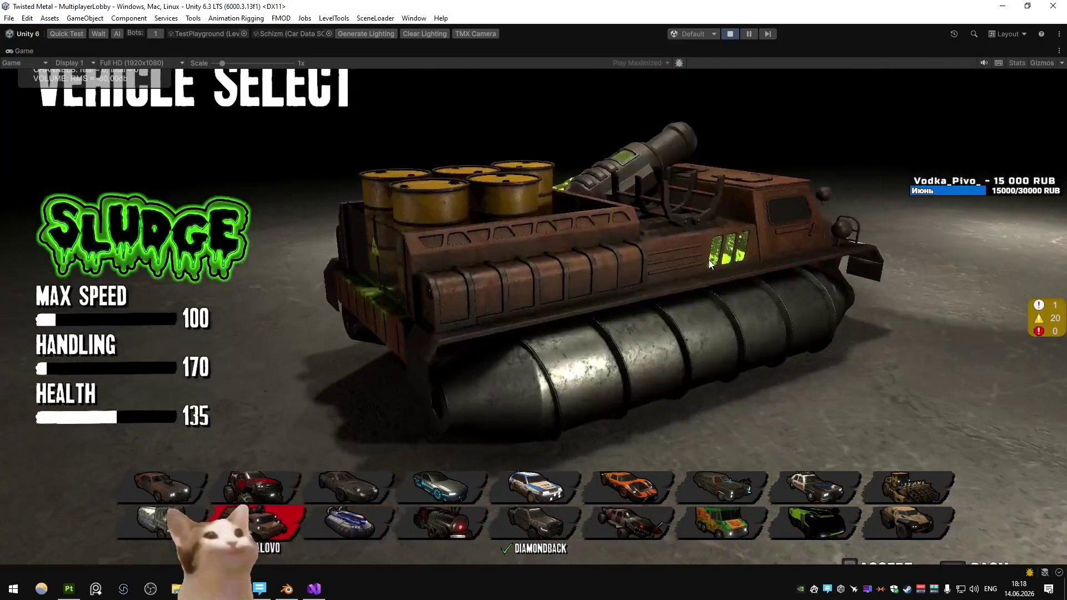
{"action": "key", "text": "Right"}
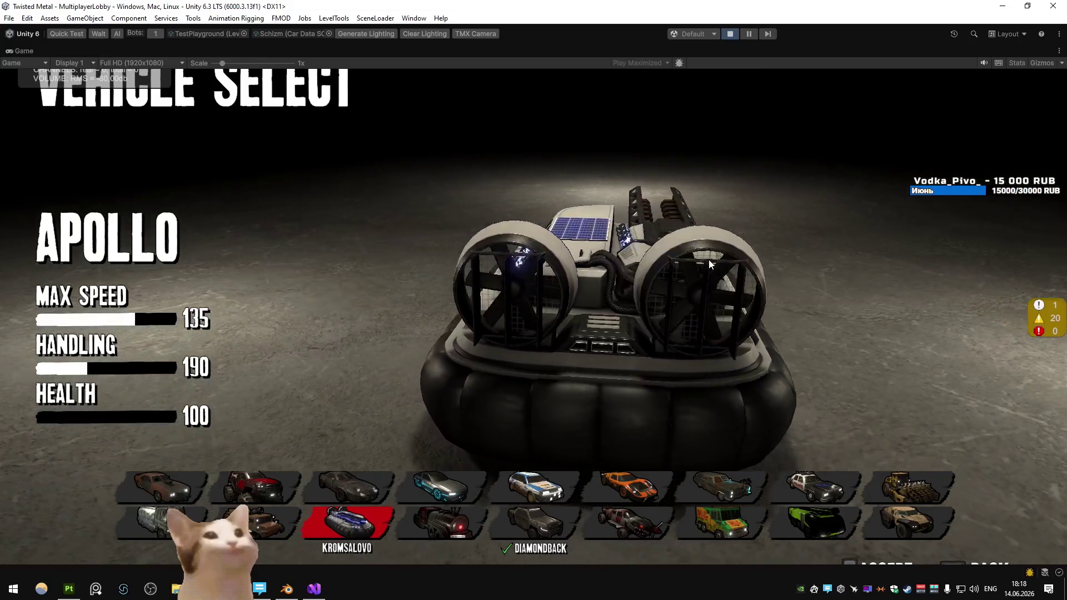
{"action": "key", "text": "Right"}
{"action": "key", "text": "Right"}
{"action": "key", "text": "Right"}
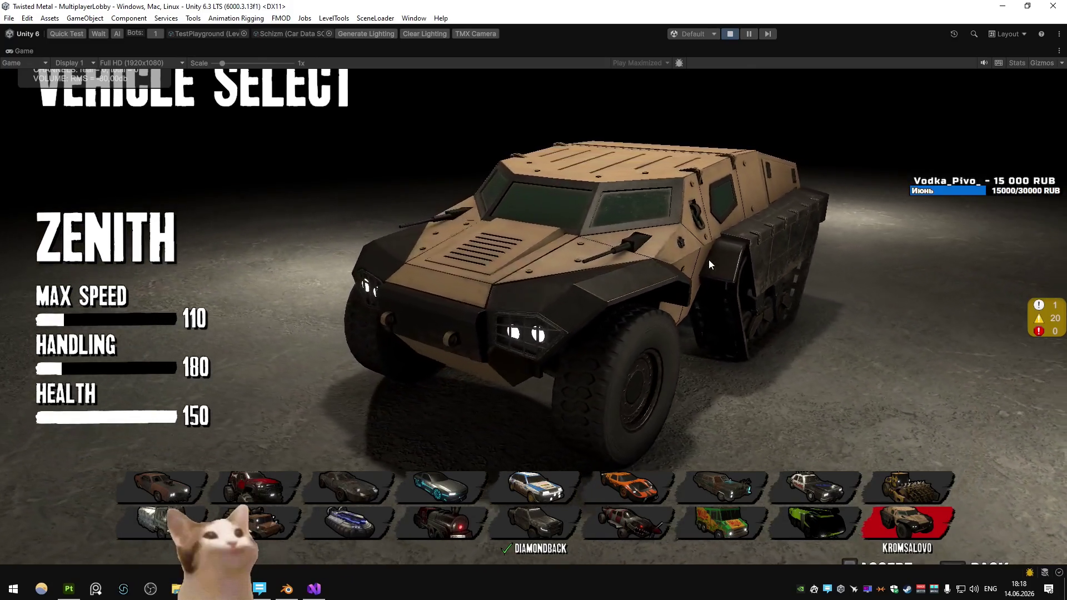
Step: Move the selection between Revenant, Apollo, the Sludge truck and Hazard
{"action": "key", "text": "Up"}
{"action": "key", "text": "Left"}
{"action": "key", "text": "Left"}
{"action": "key", "text": "Left"}
{"action": "key", "text": "Left"}
{"action": "key", "text": "Right"}
{"action": "key", "text": "Right"}
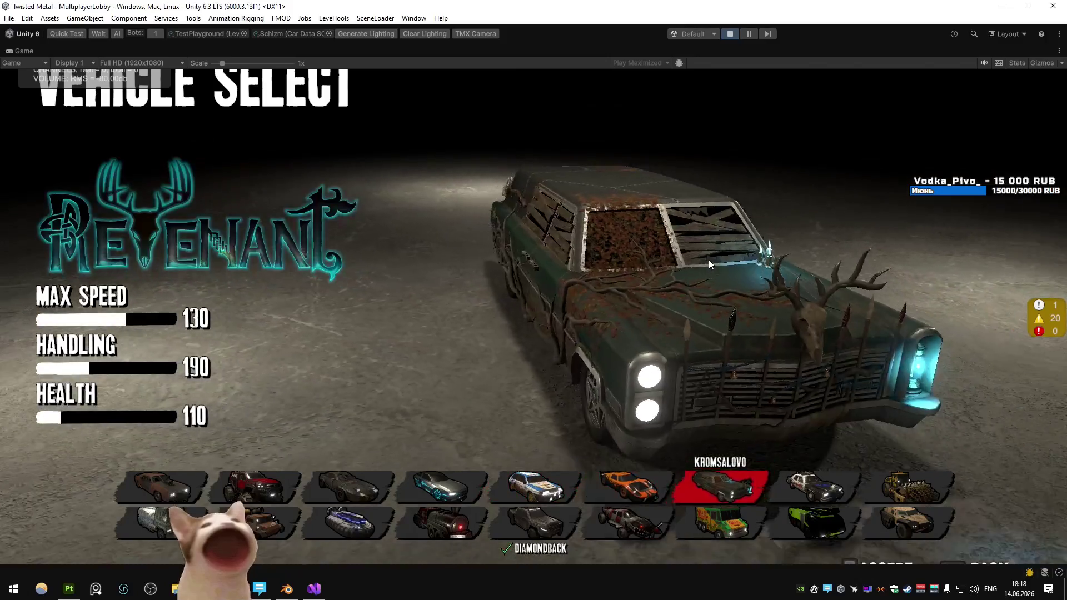
{"action": "key", "text": "Down"}
{"action": "key", "text": "Left"}
{"action": "key", "text": "Left"}
{"action": "key", "text": "Left"}
{"action": "key", "text": "Left"}
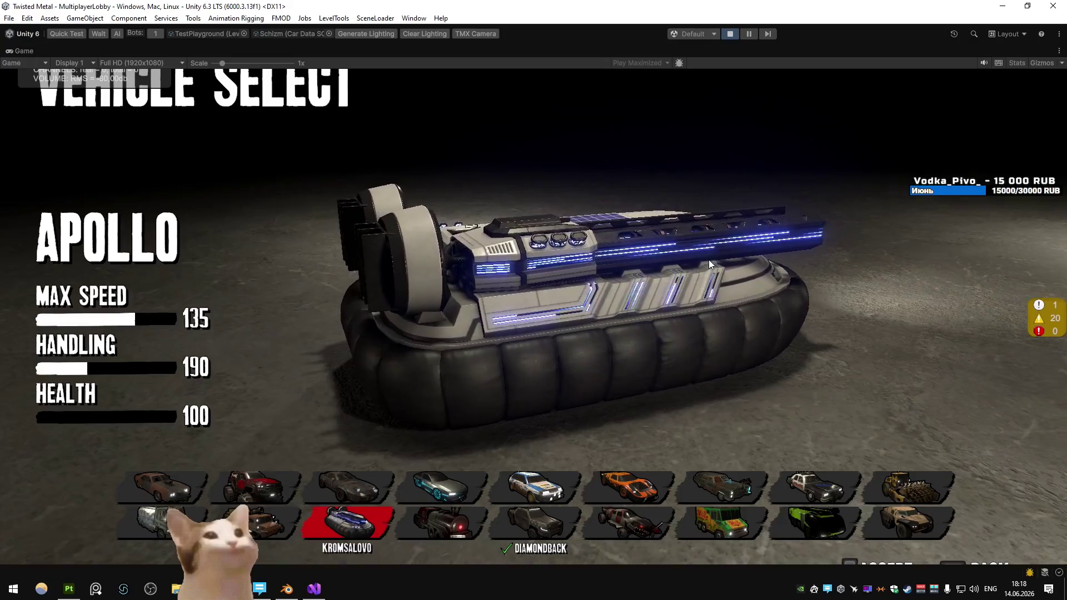
{"action": "key", "text": "Left"}
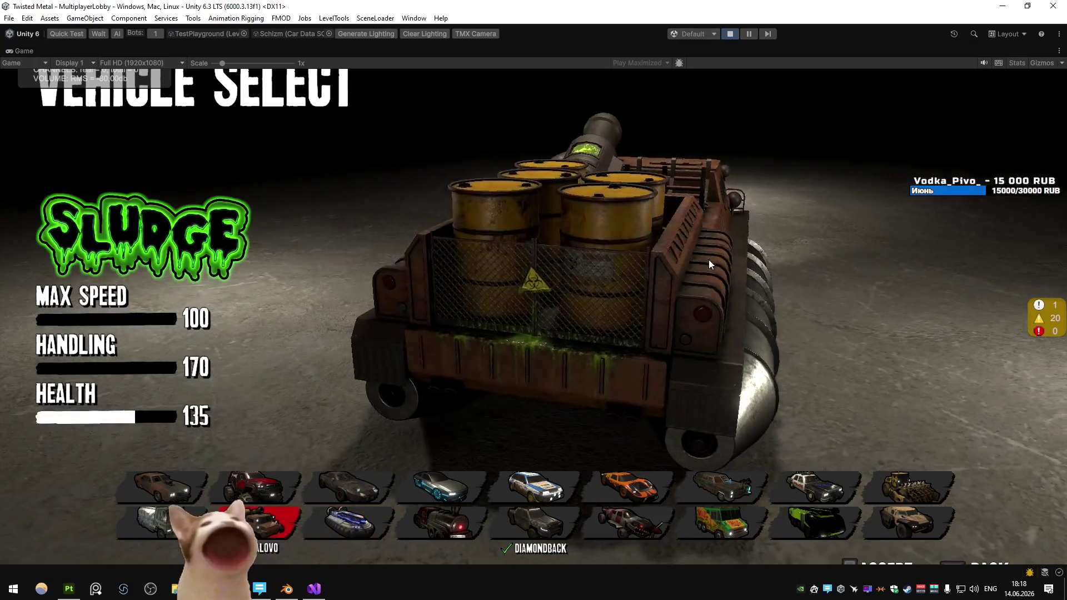
{"action": "key", "text": "Up"}
{"action": "key", "text": "Left"}
{"action": "key", "text": "Right"}
{"action": "key", "text": "Right"}
{"action": "key", "text": "Right"}
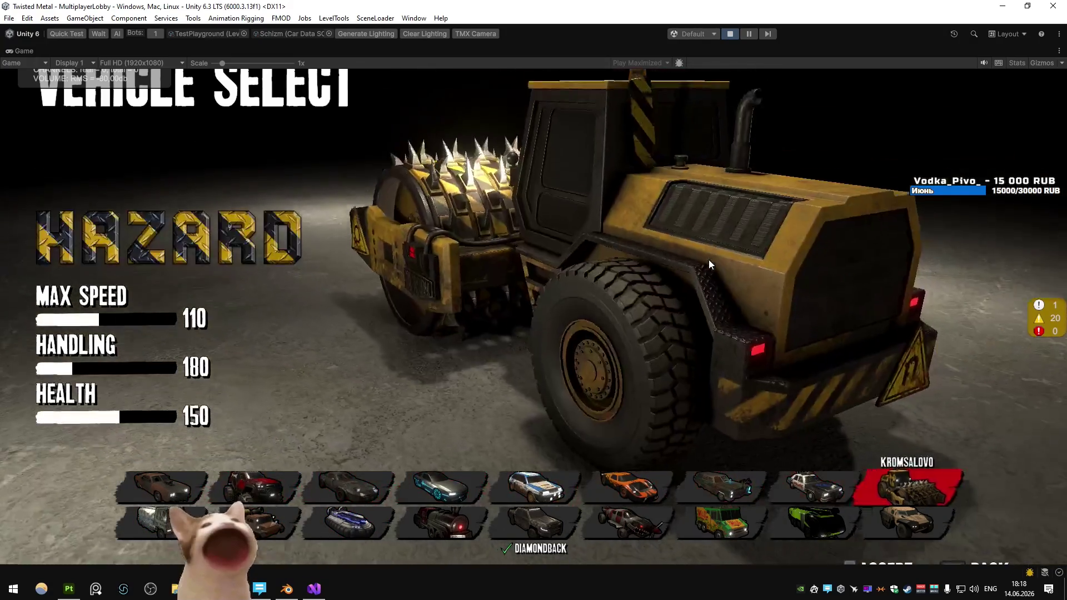
Step: Compare Bandito with Hazard, then confirm the chosen car to load the City level
{"action": "key", "text": "Down"}
{"action": "key", "text": "Left"}
{"action": "key", "text": "Up"}
{"action": "key", "text": "Left"}
{"action": "key", "text": "Left"}
{"action": "key", "text": "Left"}
{"action": "key", "text": "Left"}
{"action": "key", "text": "Left"}
{"action": "key", "text": "Left"}
{"action": "key", "text": "Left"}
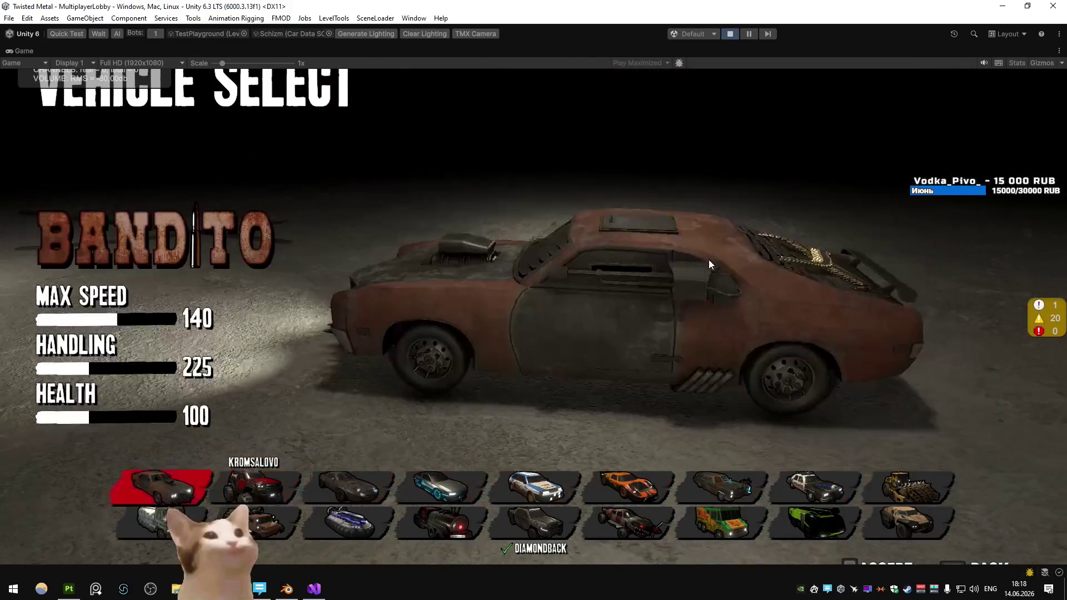
{"action": "key", "text": "Down"}
{"action": "key", "text": "Right"}
{"action": "key", "text": "Right"}
{"action": "key", "text": "Right"}
{"action": "key", "text": "Right"}
{"action": "key", "text": "Right"}
{"action": "key", "text": "Right"}
{"action": "key", "text": "Right"}
{"action": "key", "text": "Up"}
{"action": "key", "text": "Right"}
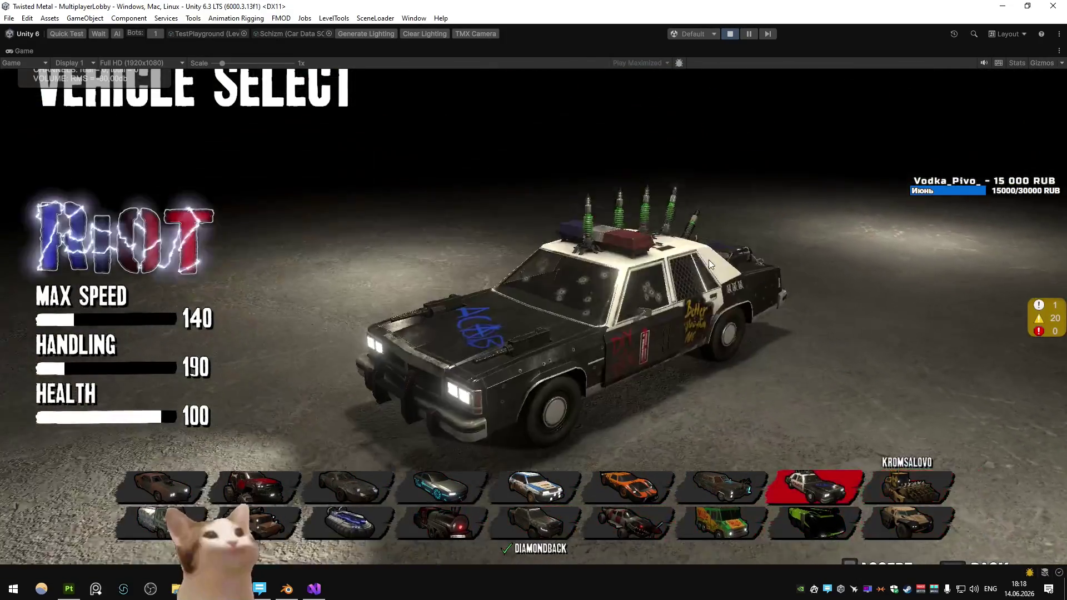
{"action": "key", "text": "Left"}
{"action": "key", "text": "Left"}
{"action": "key", "text": "Left"}
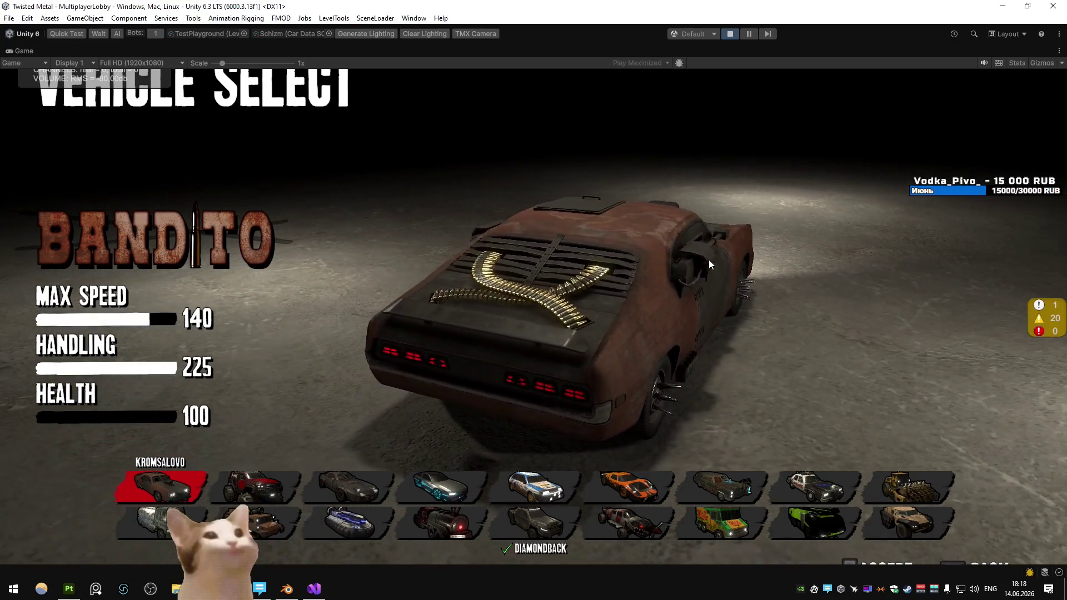
{"action": "key", "text": "Right"}
{"action": "key", "text": "Right"}
{"action": "key", "text": "Right"}
{"action": "key", "text": "Return"}
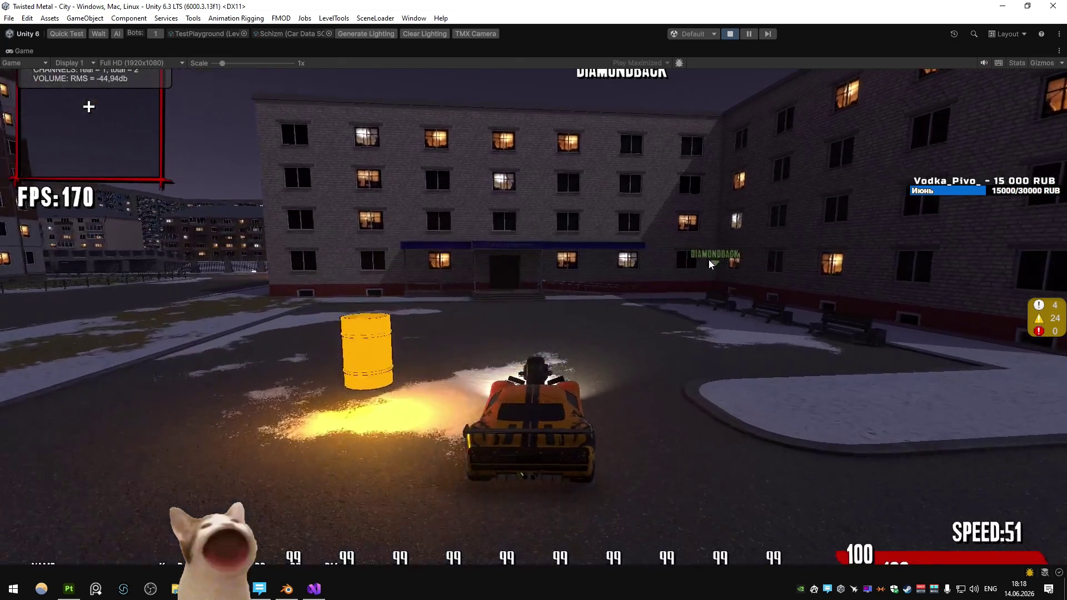
Step: Run 'changescene 1' in the in-game debug console to load the TestPlayground arena
{"action": "key", "text": "grave"}
{"action": "type", "text": "changescene 1"}
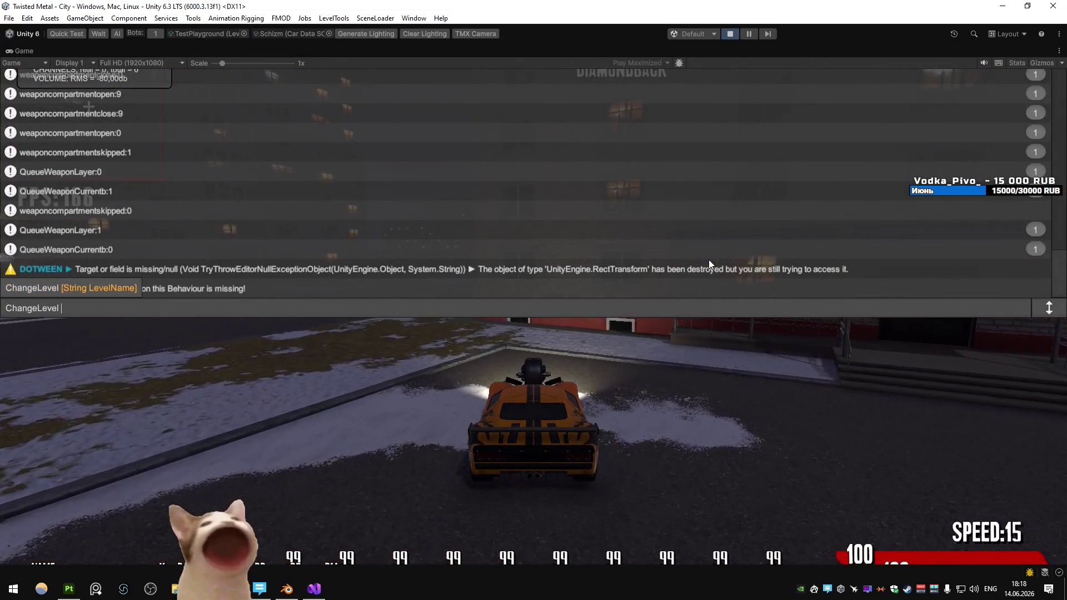
{"action": "key", "text": "Return"}
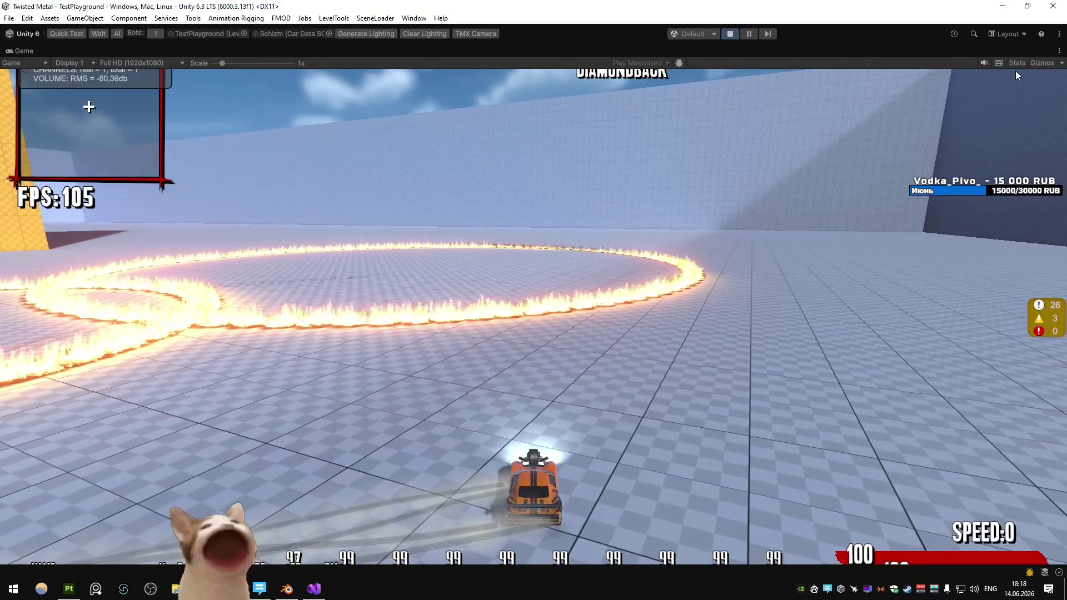
Step: Show the rendering stats overlay and drive the orange car forward, swinging it around
{"action": "left_click", "coordinate": [1016, 63]}
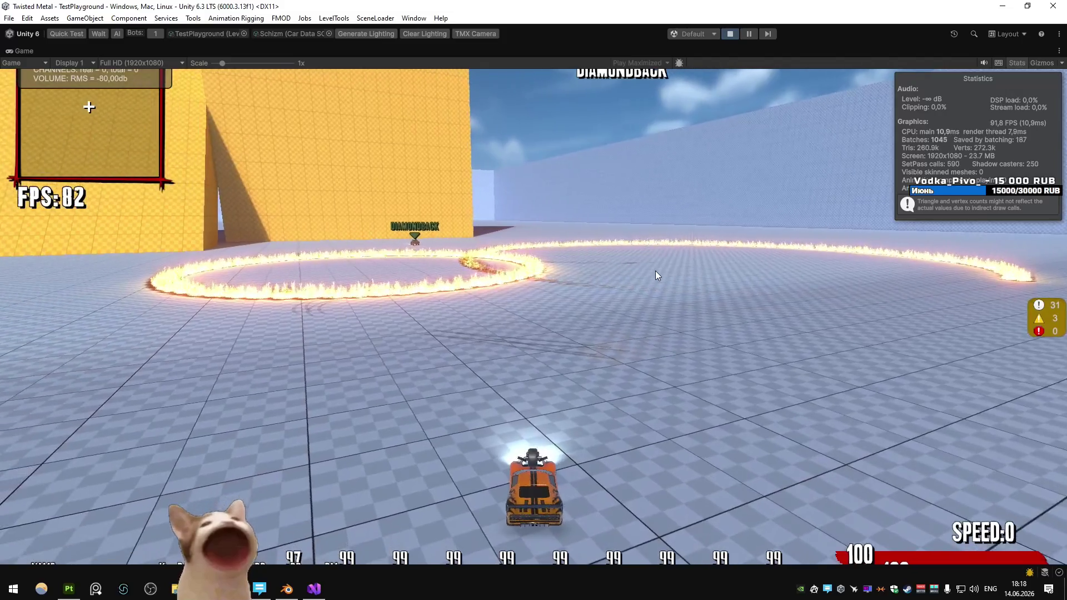
{"action": "key", "text": "w"}
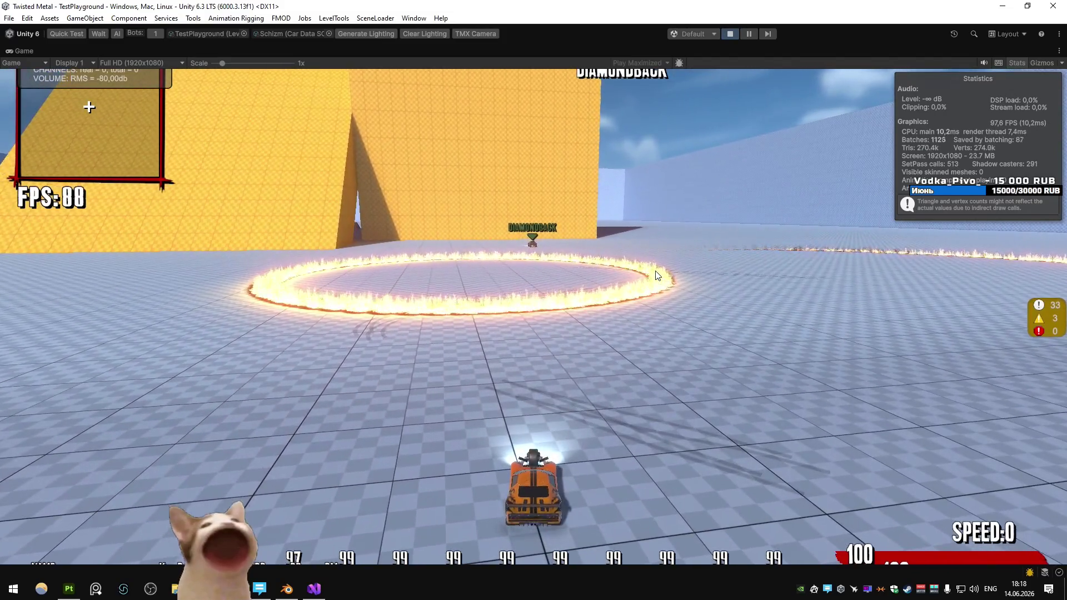
{"action": "key", "text": "w"}
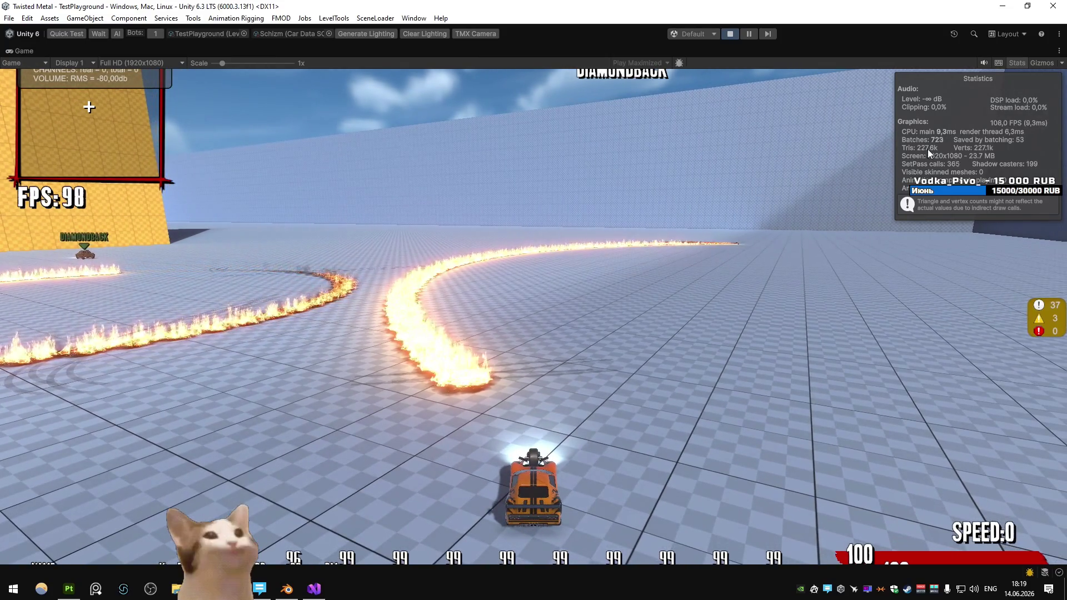
{"action": "key", "text": "w"}
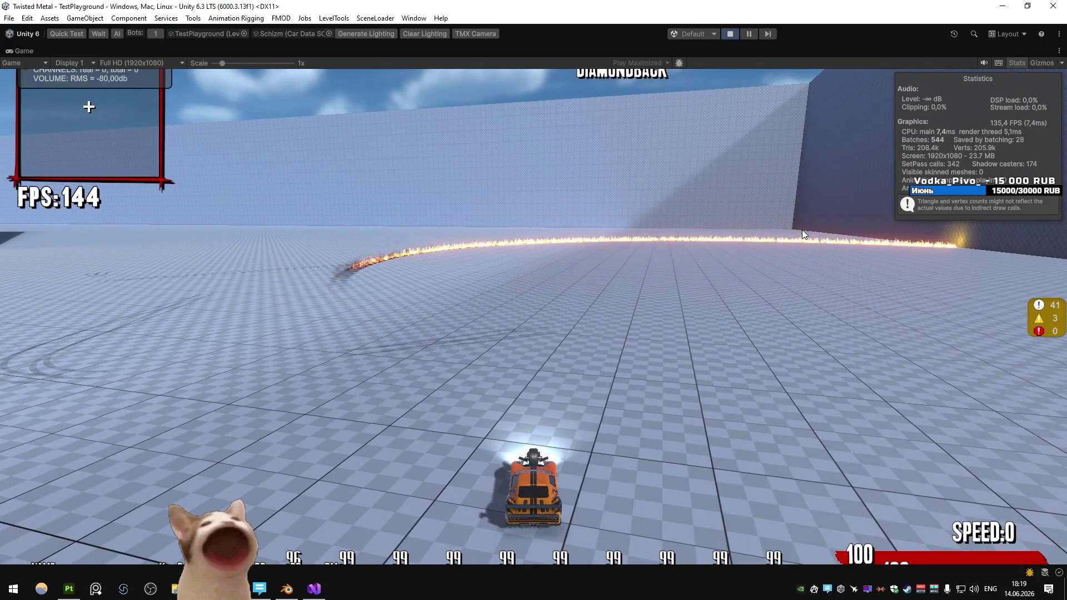
{"action": "key", "text": "w"}
{"action": "key", "text": "w"}
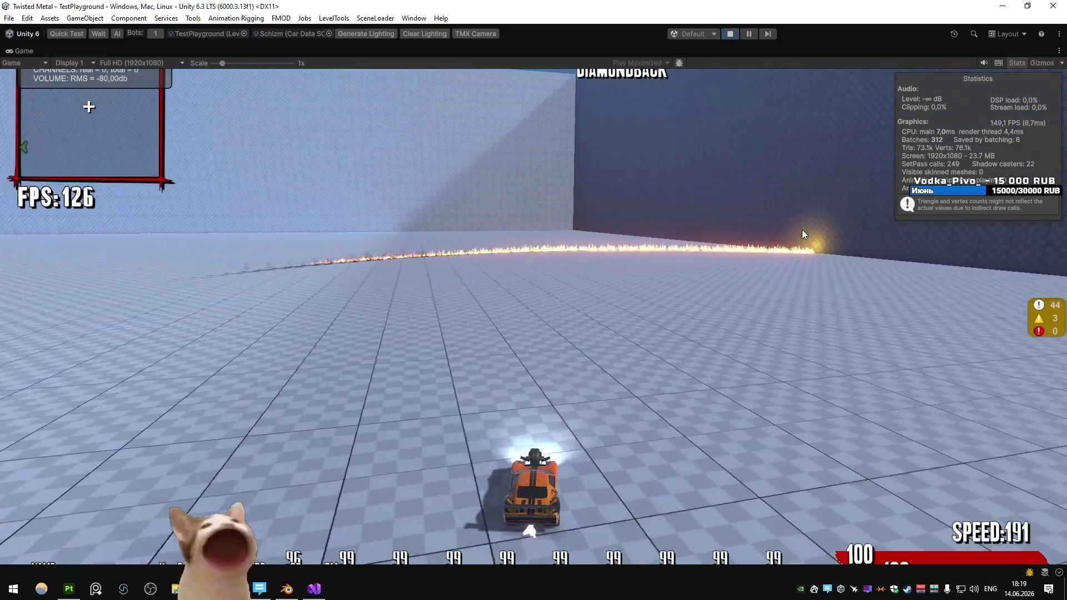
{"action": "key", "text": "d"}
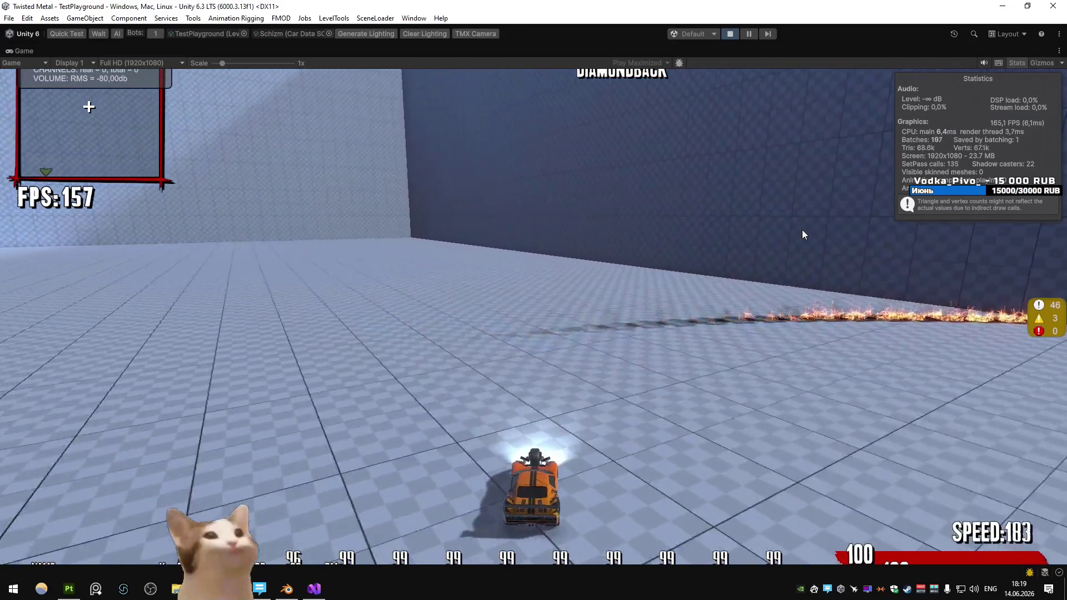
{"action": "key", "text": "a"}
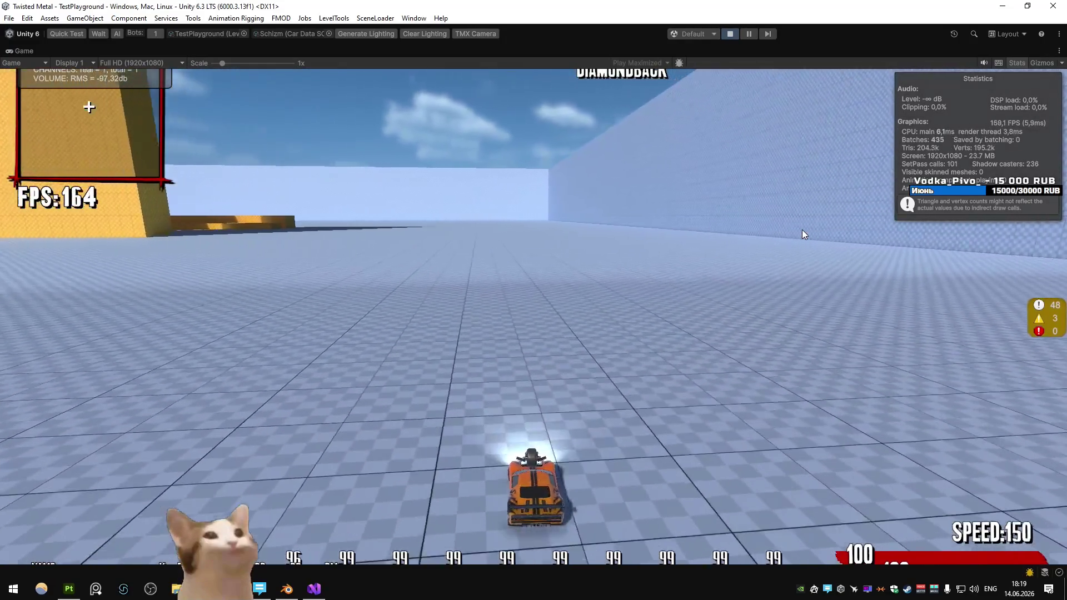
{"action": "key", "text": "w"}
Step: Boost past the yellow ramp toward the Diamondback, then open the Car Data SO picker
{"action": "key", "text": "d"}
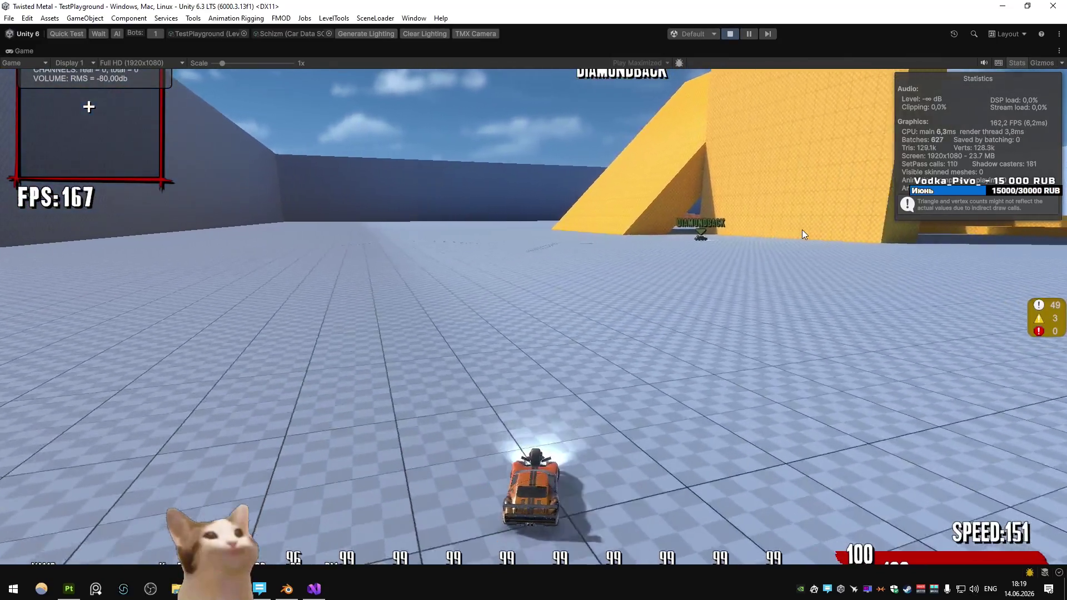
{"action": "key", "text": "d"}
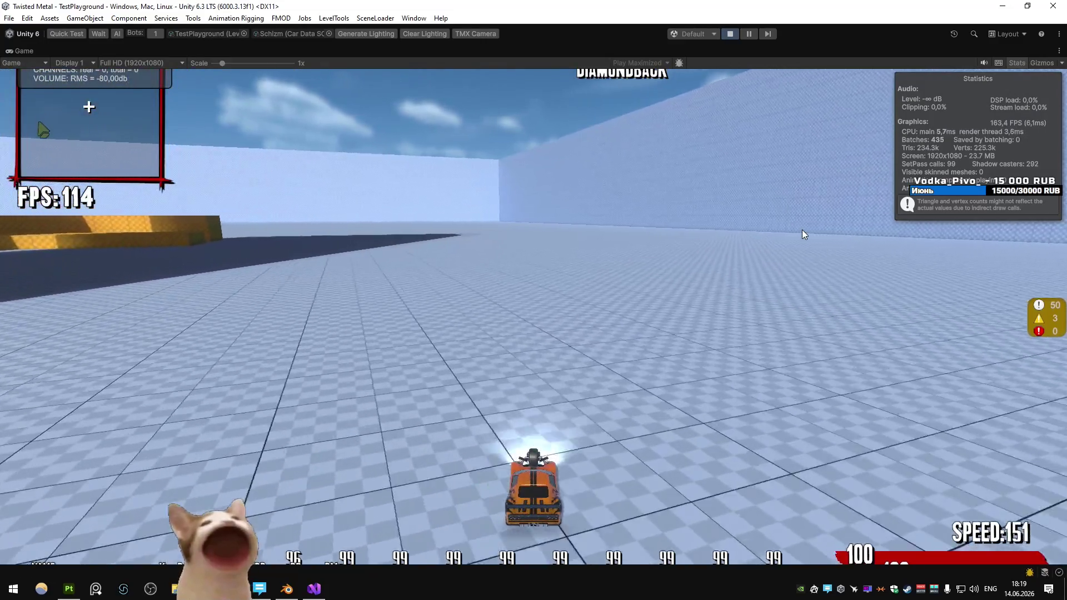
{"action": "key", "text": "shift"}
{"action": "key", "text": "a"}
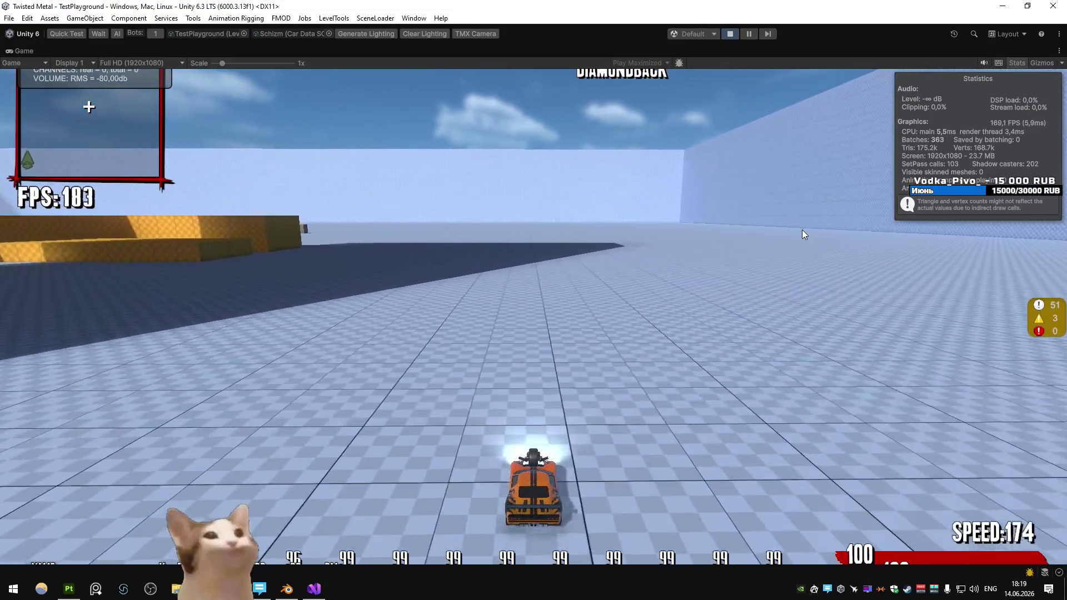
{"action": "key", "text": "d"}
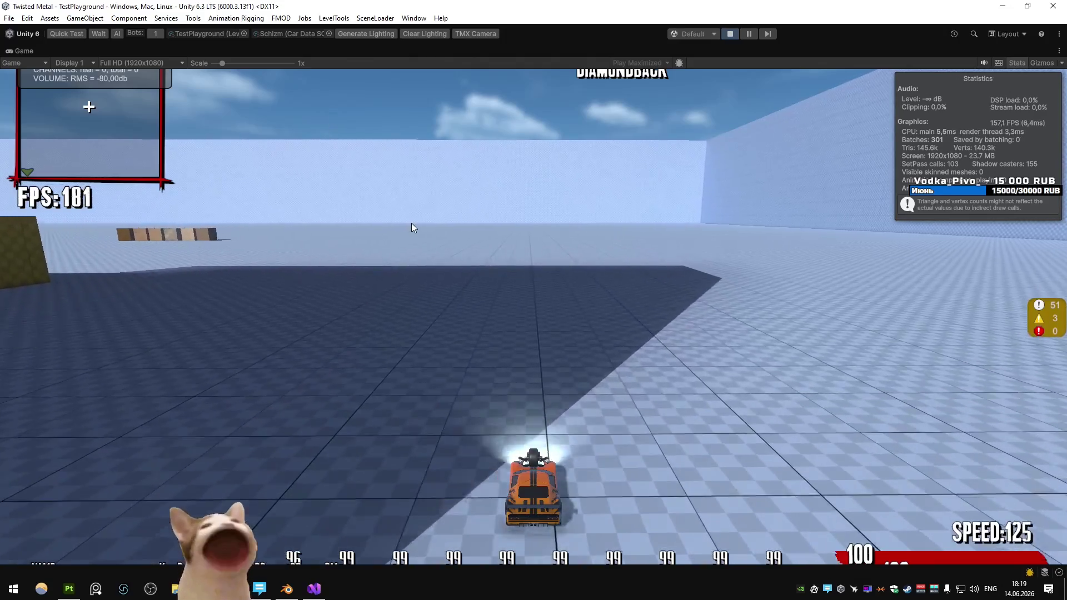
{"action": "key", "text": "shift"}
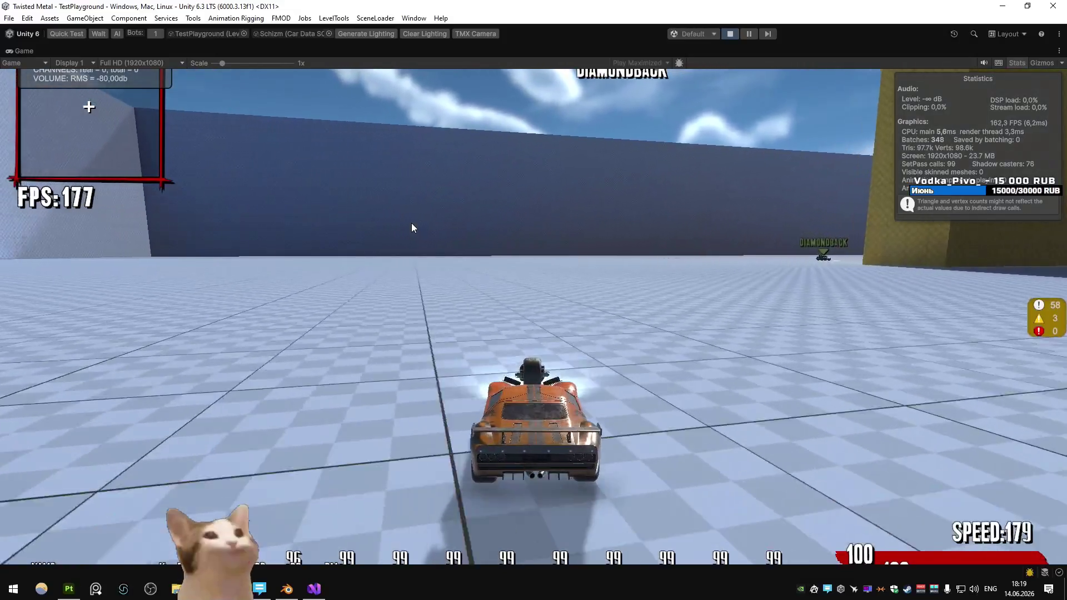
{"action": "key", "text": "d"}
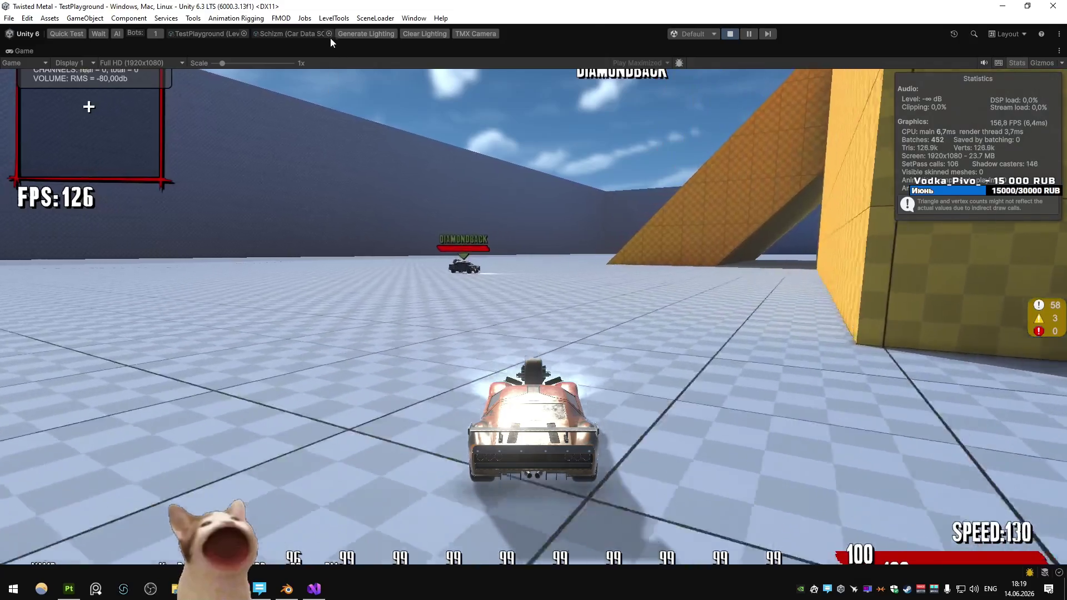
{"action": "left_click", "coordinate": [329, 36]}
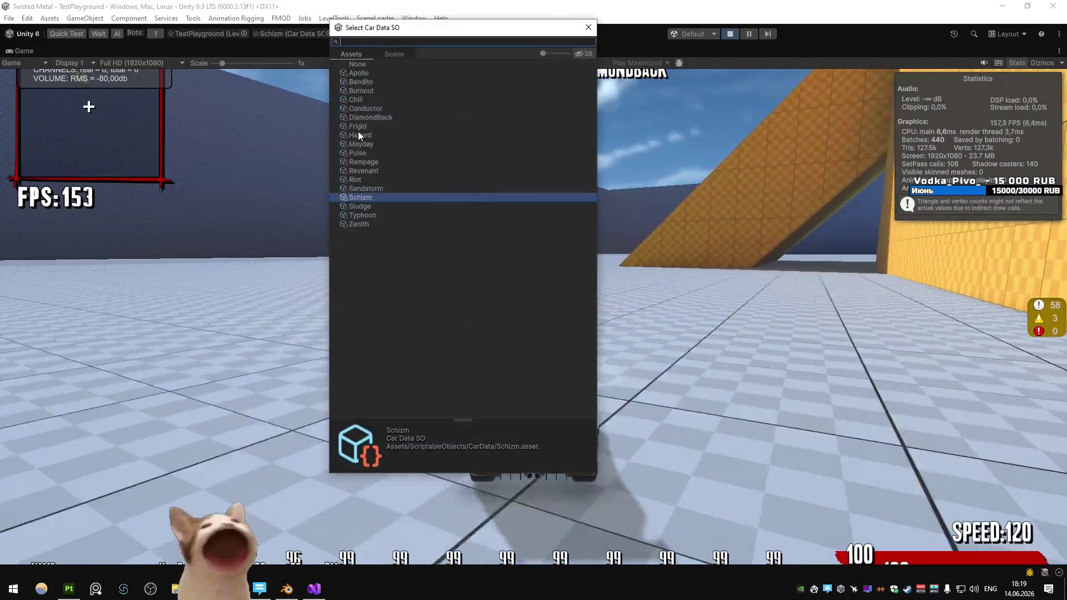
Step: Make Rampage the player's car and fire special attacks at the Diamondback
{"action": "double_click", "coordinate": [363, 162]}
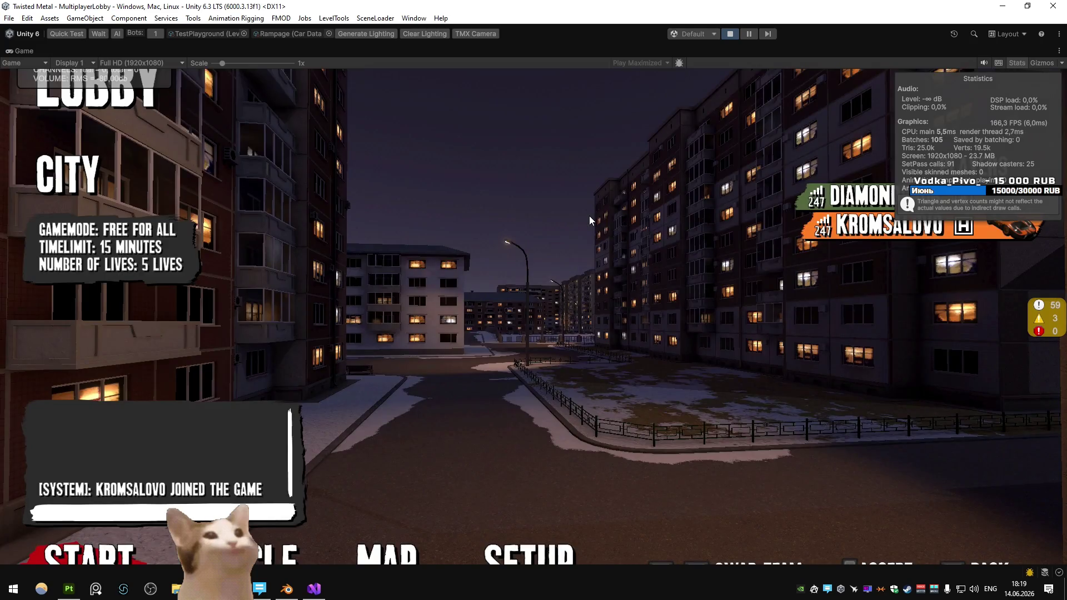
{"action": "key", "text": "w"}
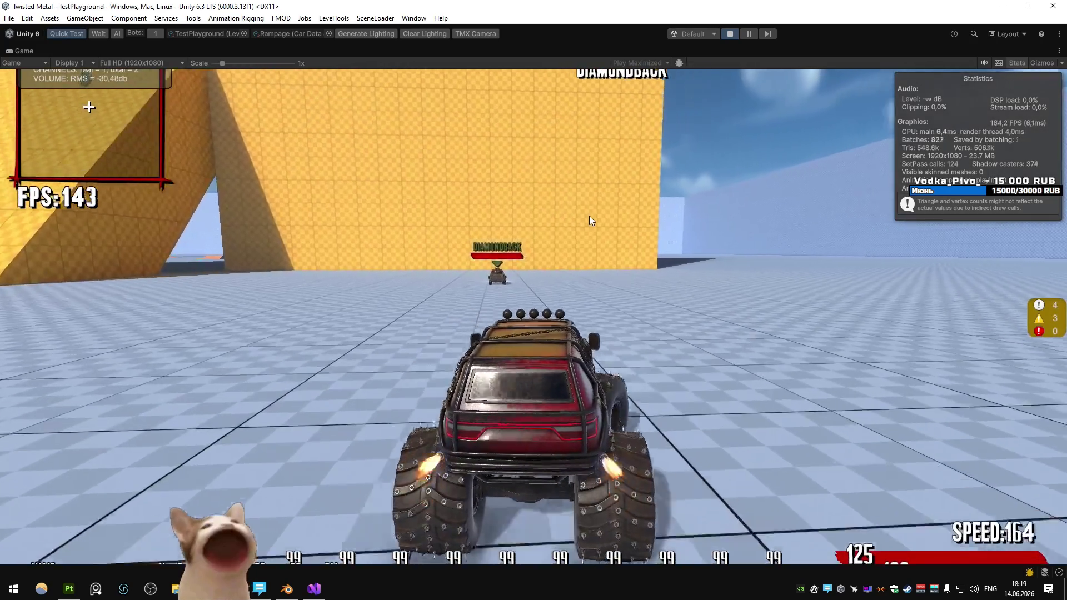
{"action": "key", "text": "a"}
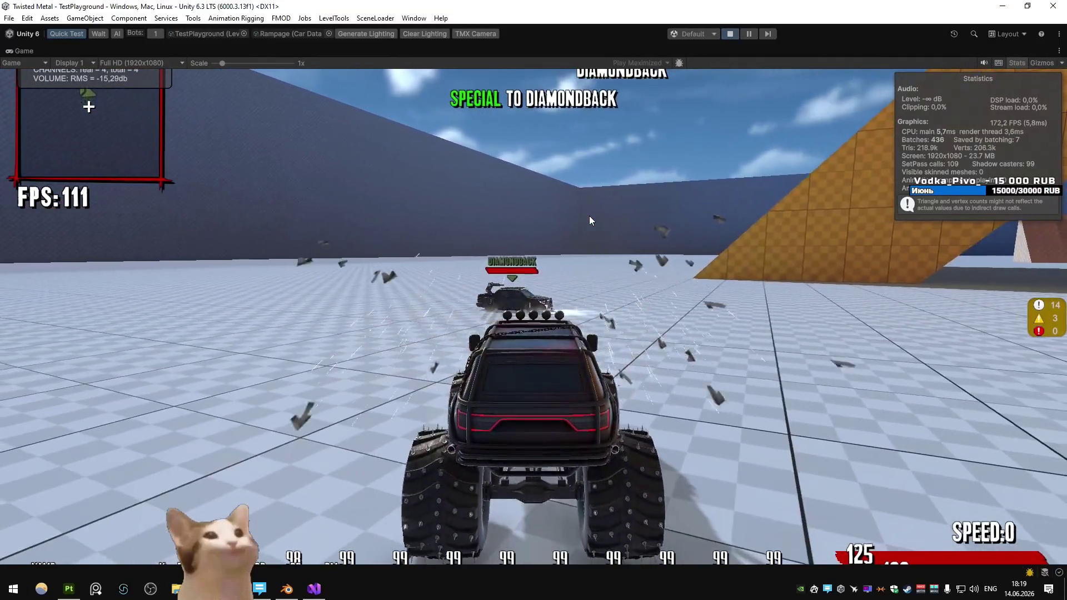
{"action": "key", "text": "d"}
{"action": "key", "text": "w"}
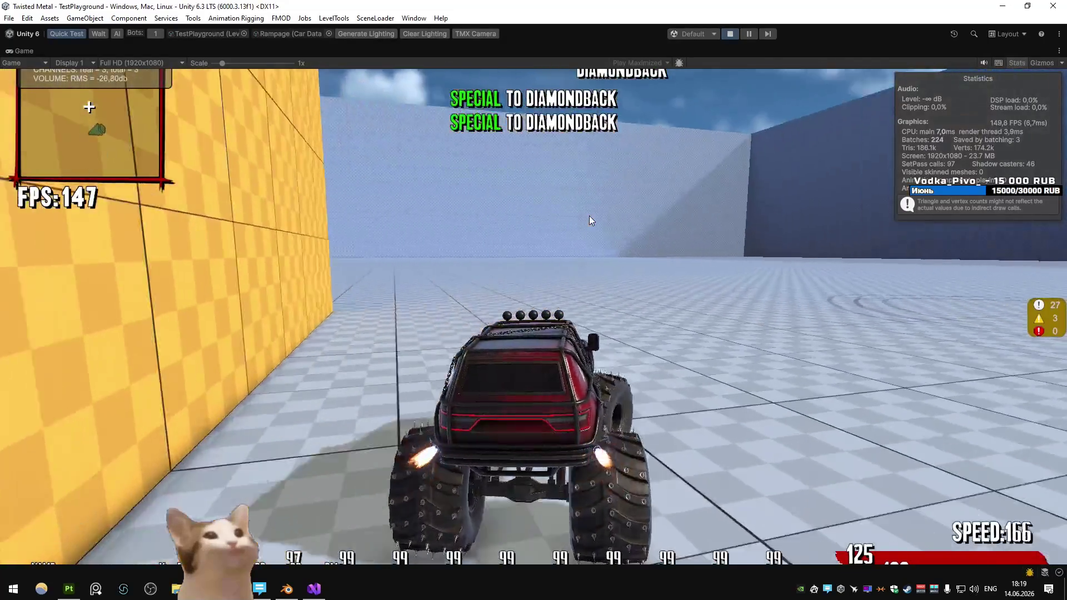
Step: Keep driving the monster truck around the arena with boosts and swerves
{"action": "key", "text": "d"}
{"action": "key", "text": "d"}
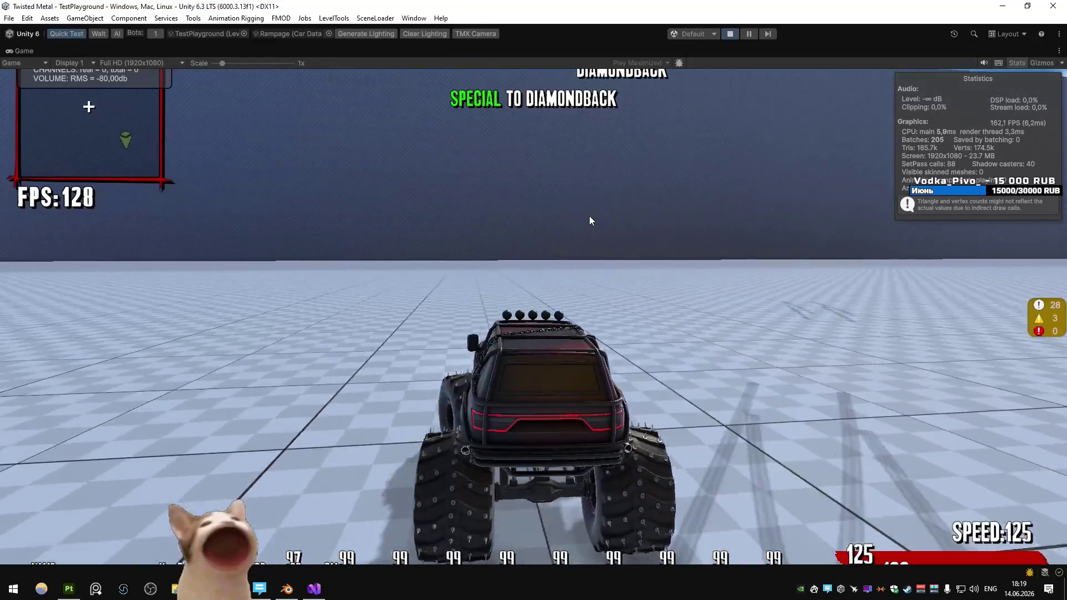
{"action": "key", "text": "w"}
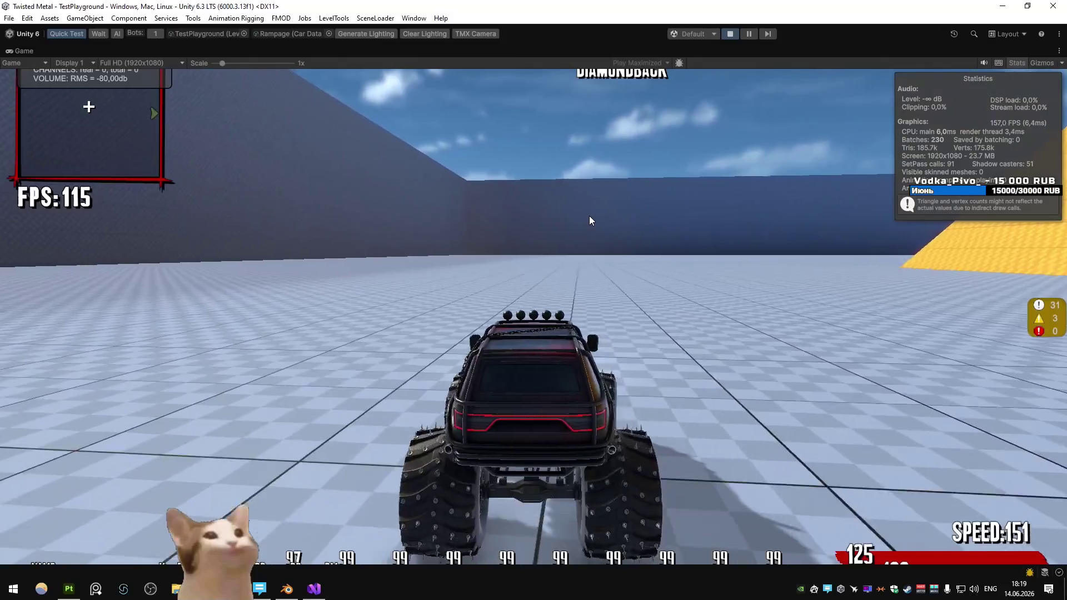
{"action": "key", "text": "w"}
{"action": "key", "text": "a"}
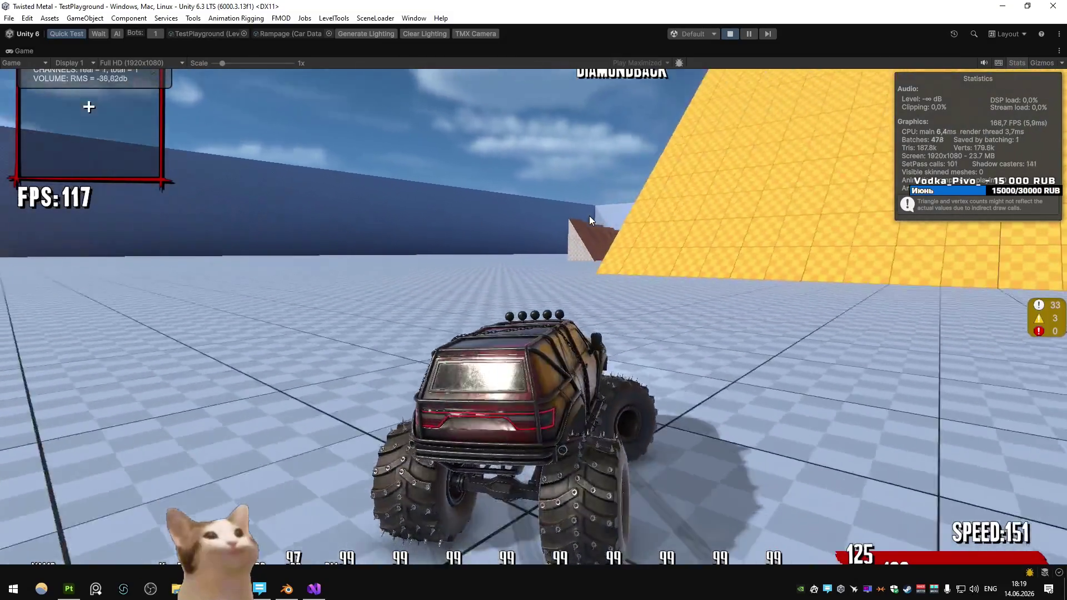
{"action": "key", "text": "d"}
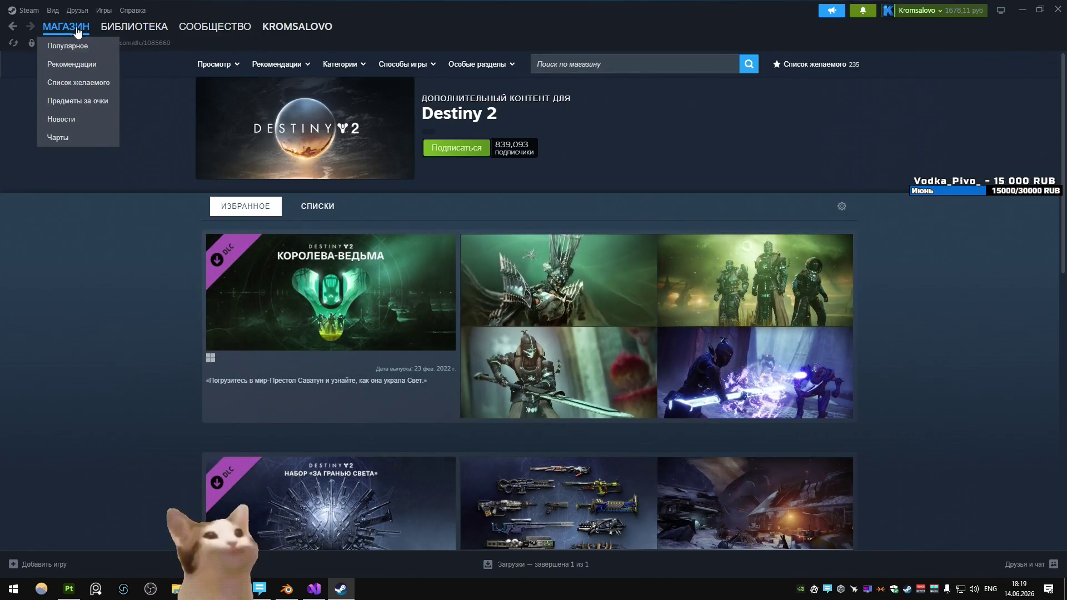
Step: Open the Steam store home page and scroll through its featured games and recommendations
{"action": "left_click", "coordinate": [78, 29]}
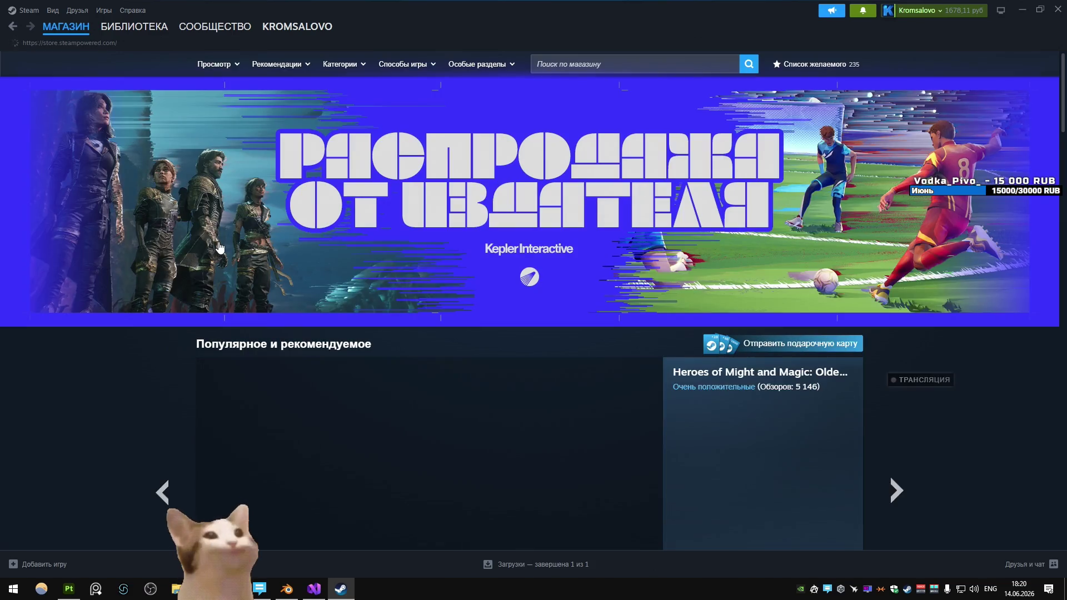
{"action": "scroll", "coordinate": [386, 274], "scroll_direction": "down", "scroll_amount": 3}
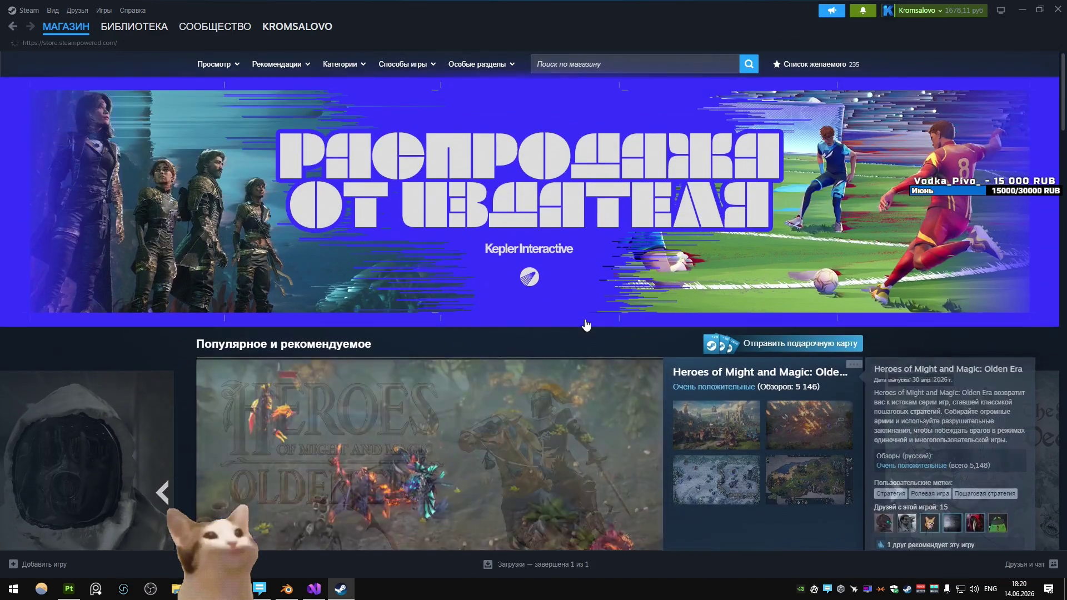
{"action": "scroll", "coordinate": [586, 322], "scroll_direction": "down", "scroll_amount": 5}
{"action": "scroll", "coordinate": [585, 317], "scroll_direction": "down", "scroll_amount": 10}
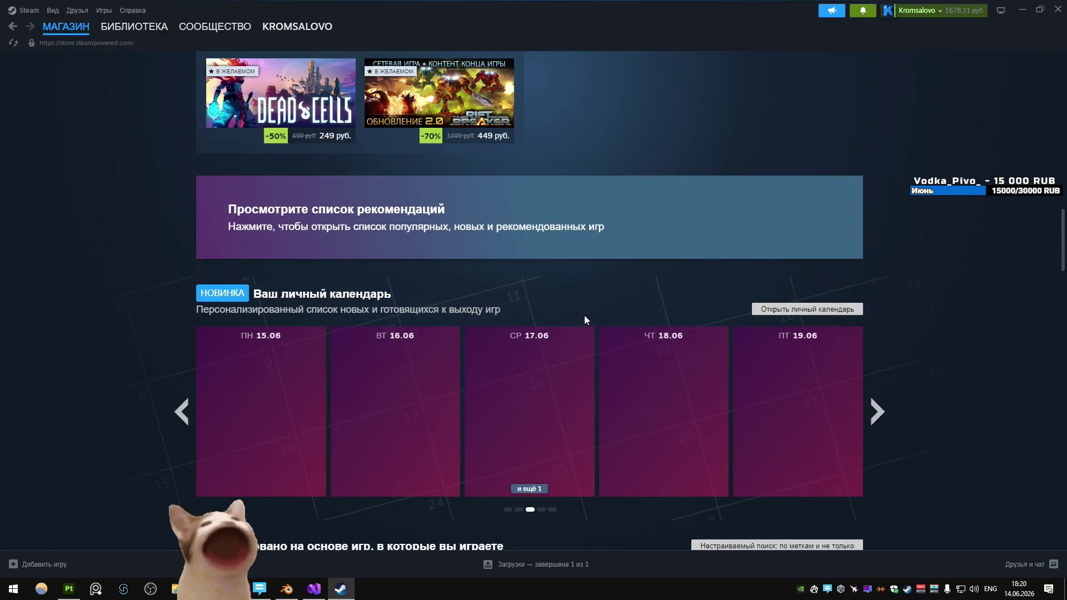
{"action": "scroll", "coordinate": [585, 315], "scroll_direction": "up", "scroll_amount": 5}
{"action": "scroll", "coordinate": [512, 310], "scroll_direction": "up", "scroll_amount": 5}
{"action": "scroll", "coordinate": [352, 276], "scroll_direction": "up", "scroll_amount": 8}
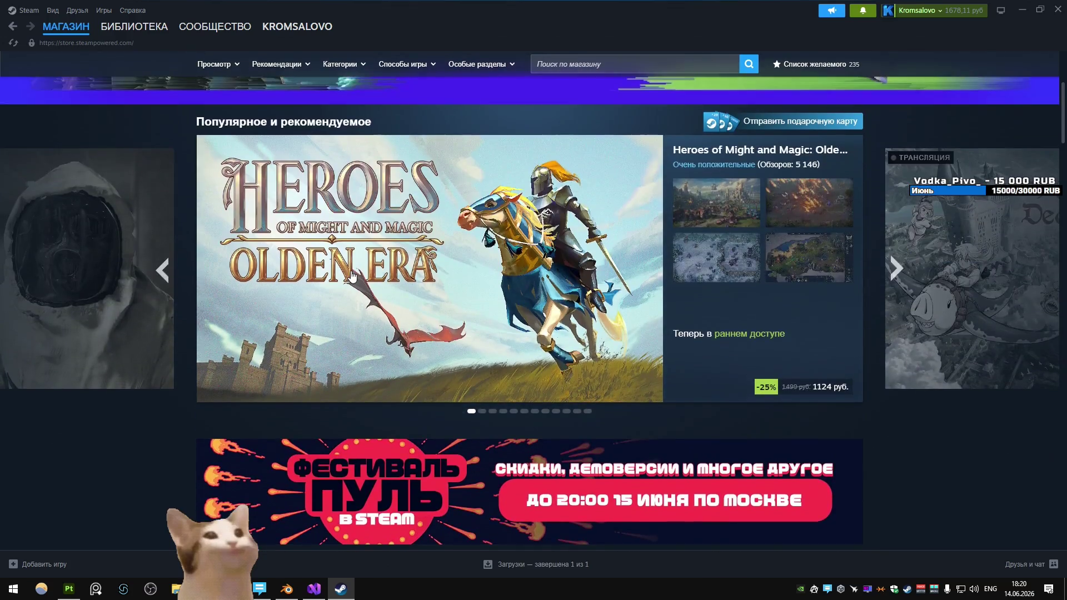
{"action": "scroll", "coordinate": [352, 276], "scroll_direction": "down", "scroll_amount": 20}
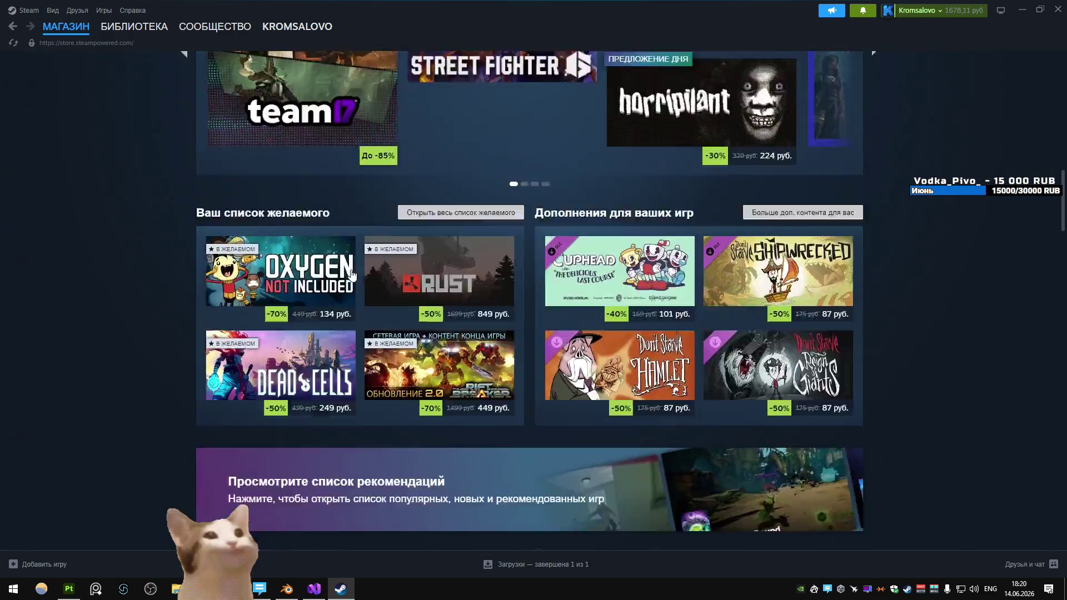
{"action": "scroll", "coordinate": [351, 274], "scroll_direction": "down", "scroll_amount": 6}
{"action": "scroll", "coordinate": [209, 262], "scroll_direction": "up", "scroll_amount": 5}
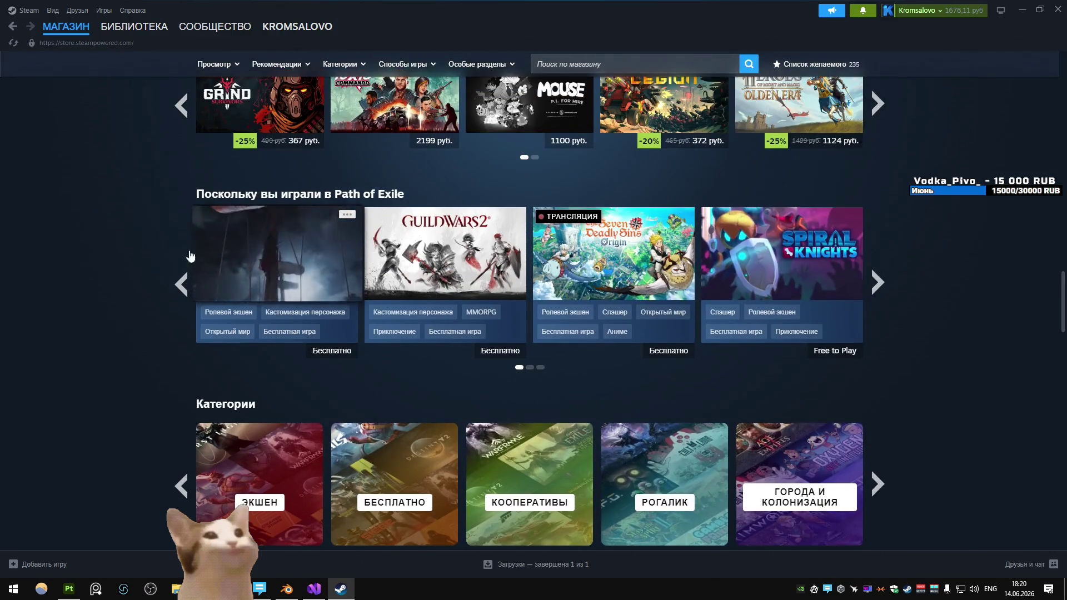
{"action": "scroll", "coordinate": [128, 239], "scroll_direction": "down", "scroll_amount": 1}
{"action": "scroll", "coordinate": [132, 234], "scroll_direction": "down", "scroll_amount": 12}
{"action": "scroll", "coordinate": [139, 239], "scroll_direction": "up", "scroll_amount": 6}
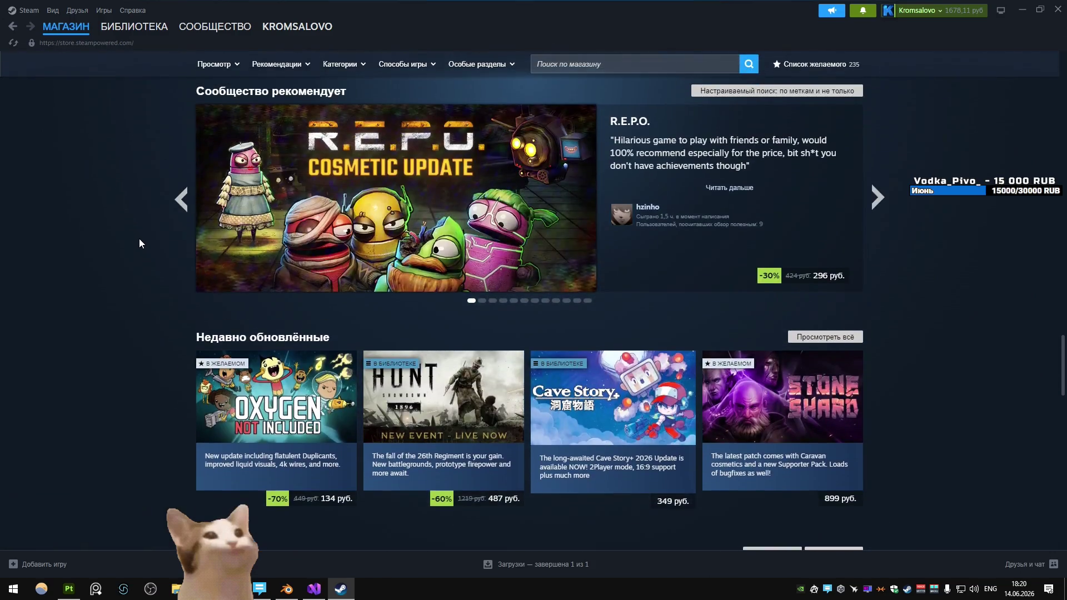
{"action": "left_click", "coordinate": [231, 589]}
Step: Search Google for 'steam next fest 2026' in a new tab and expand the AI overview
{"action": "left_click", "coordinate": [167, 11]}
{"action": "type", "text": "s"}
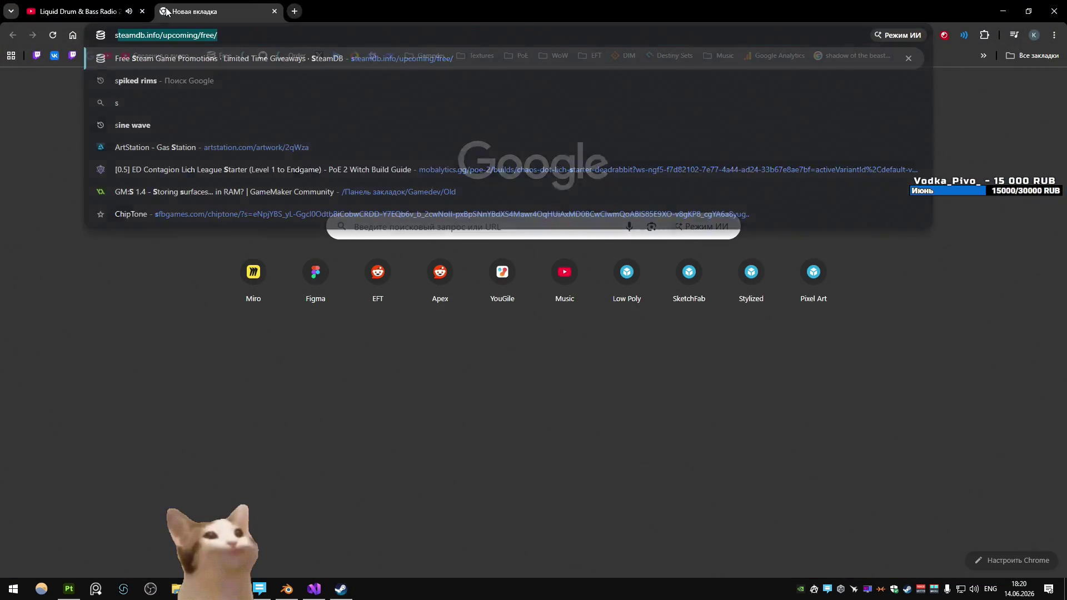
{"action": "type", "text": "team next fest"}
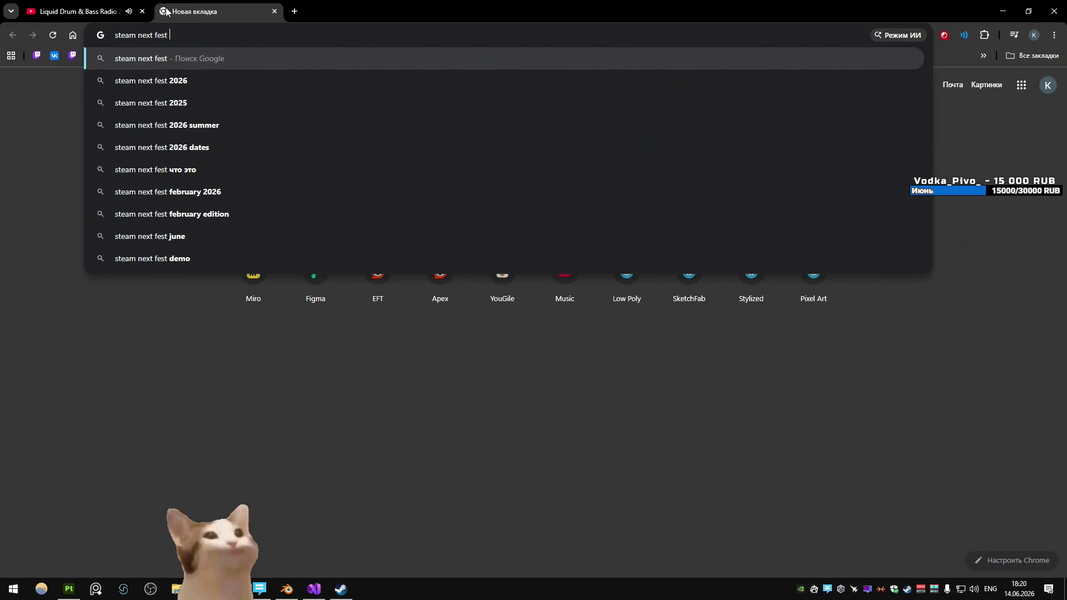
{"action": "key", "text": "Down"}
{"action": "key", "text": "Return"}
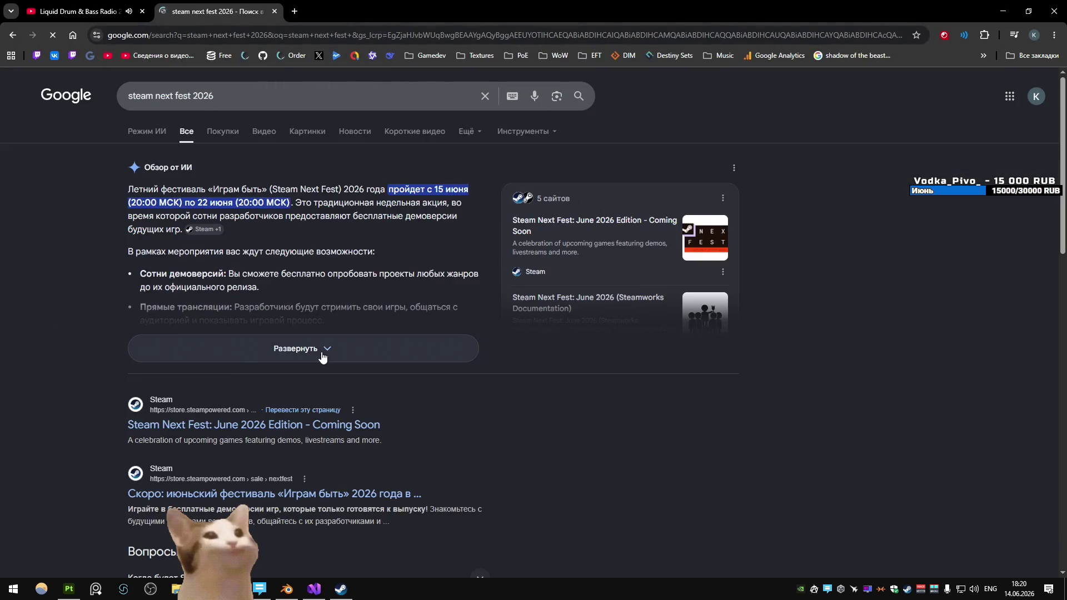
{"action": "left_click", "coordinate": [322, 353]}
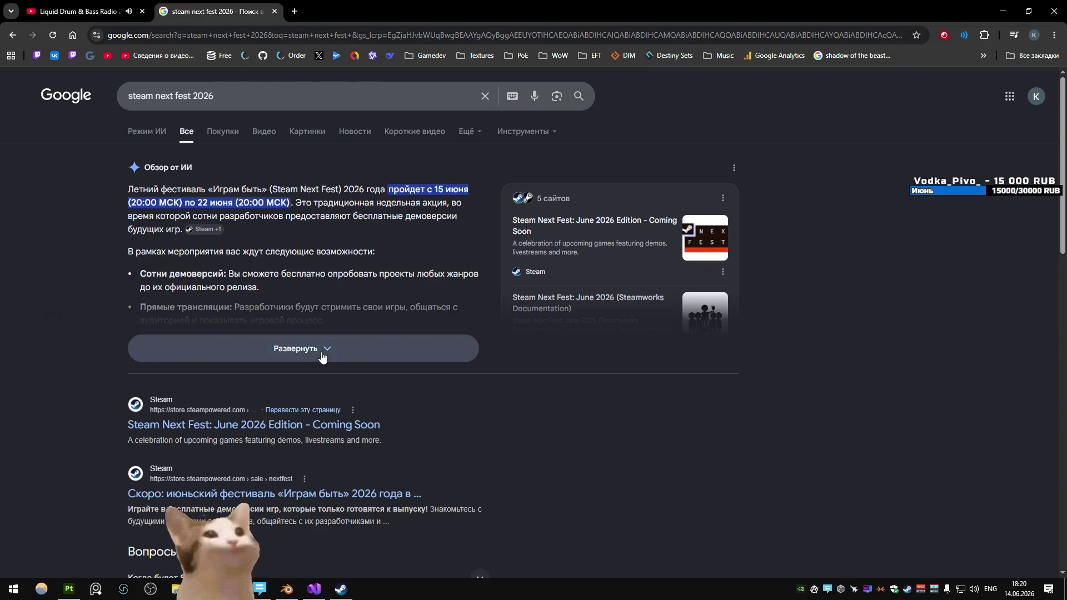
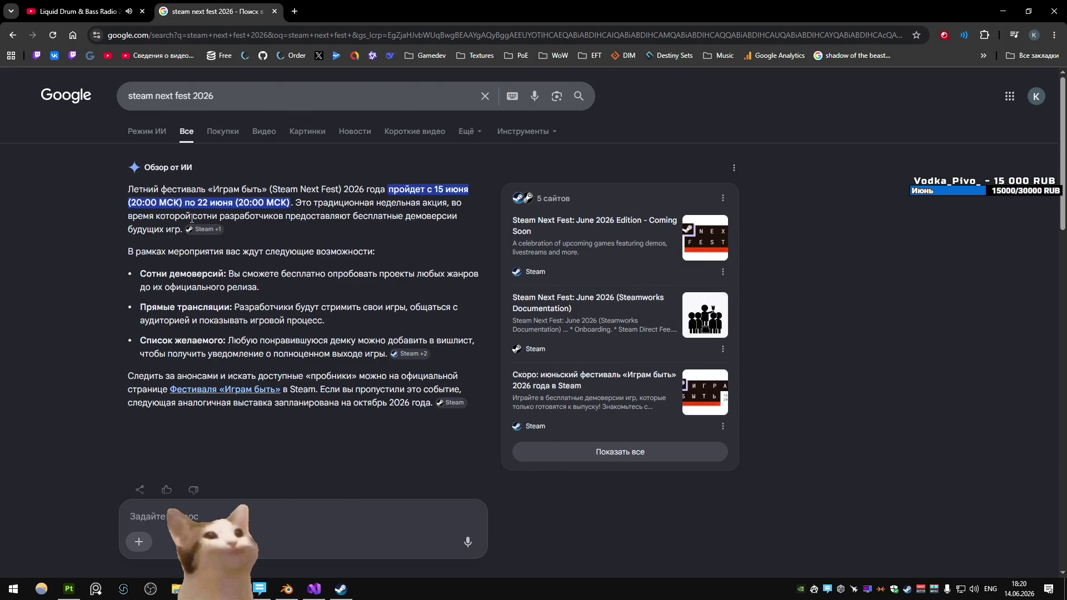
Step: Select the Google search query text, then bring Blender with Bandito.blend to the front
{"action": "left_click_drag", "start_coordinate": [216, 96], "coordinate": [99, 93]}
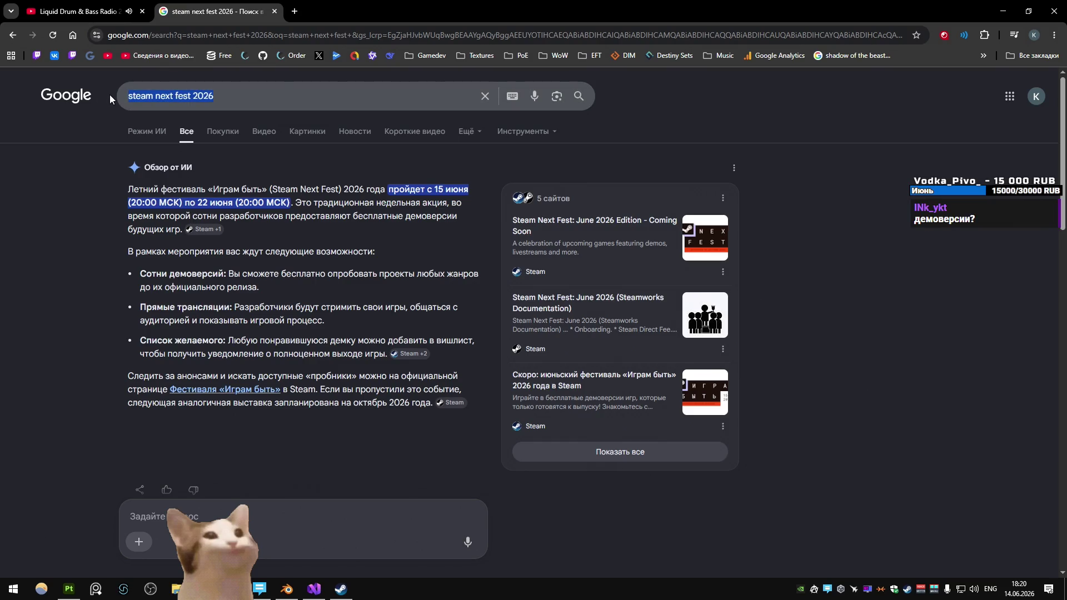
{"action": "left_click", "coordinate": [71, 187]}
{"action": "left_click_drag", "start_coordinate": [217, 95], "coordinate": [84, 95]}
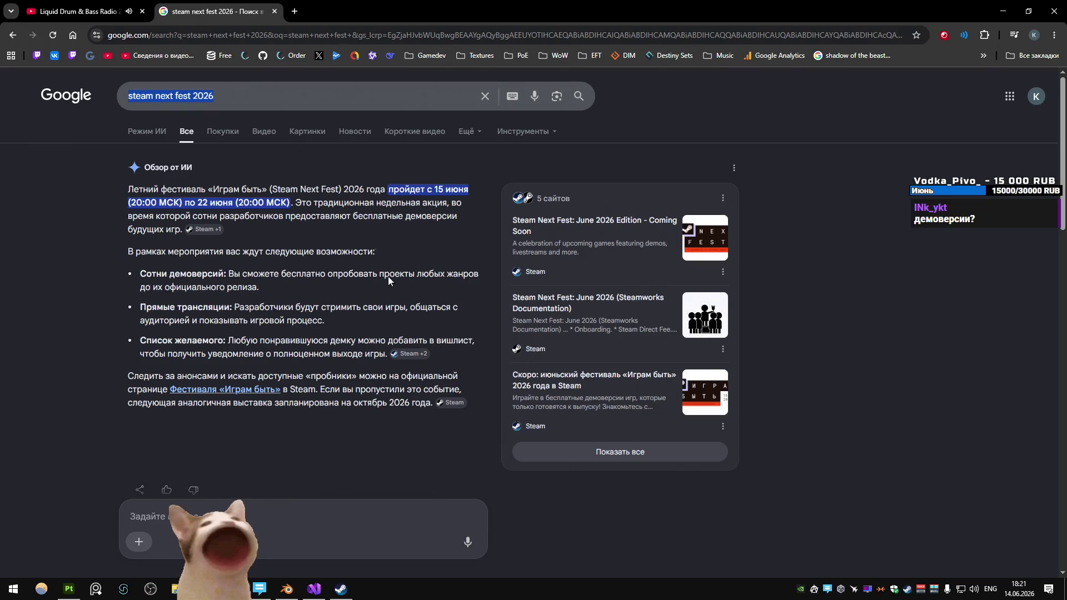
{"action": "left_click", "coordinate": [288, 593]}
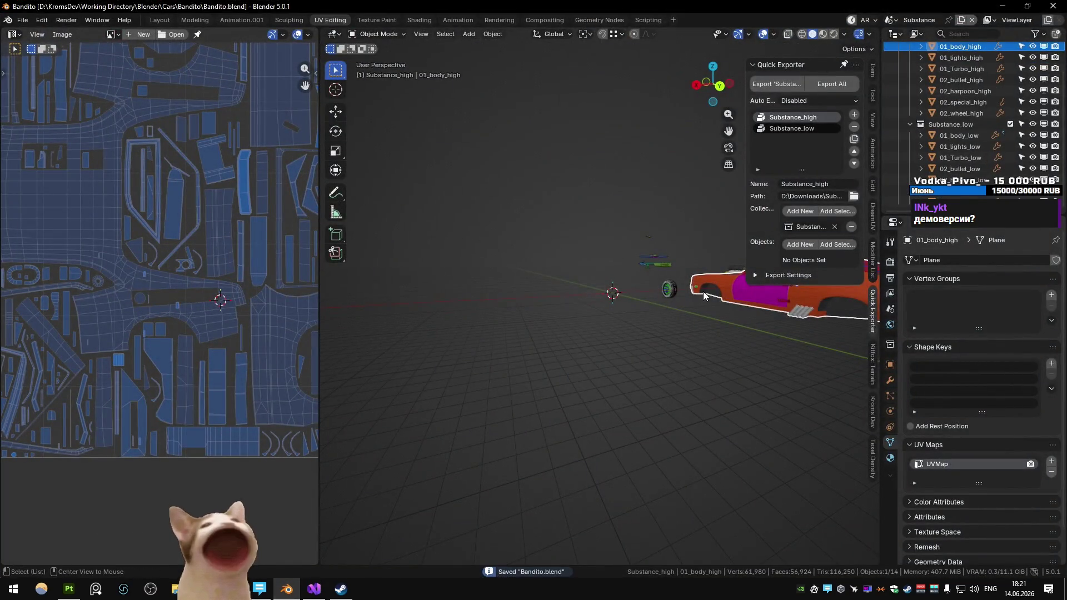
Step: Frame the Bandito car body and switch to the Modeling scene
{"action": "key", "text": "KP_Decimal"}
{"action": "scroll", "coordinate": [692, 295], "scroll_direction": "down", "scroll_amount": 3}
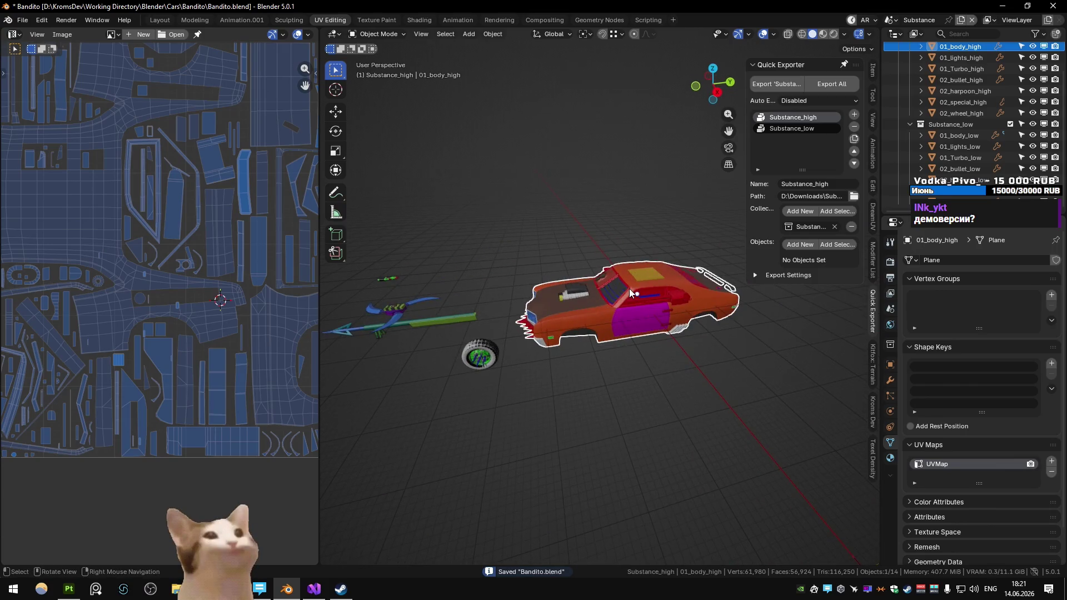
{"action": "key", "text": "ctrl+Page_Down"}
{"action": "scroll", "coordinate": [629, 292], "scroll_direction": "down", "scroll_amount": 6}
{"action": "scroll", "coordinate": [605, 344], "scroll_direction": "up", "scroll_amount": 4}
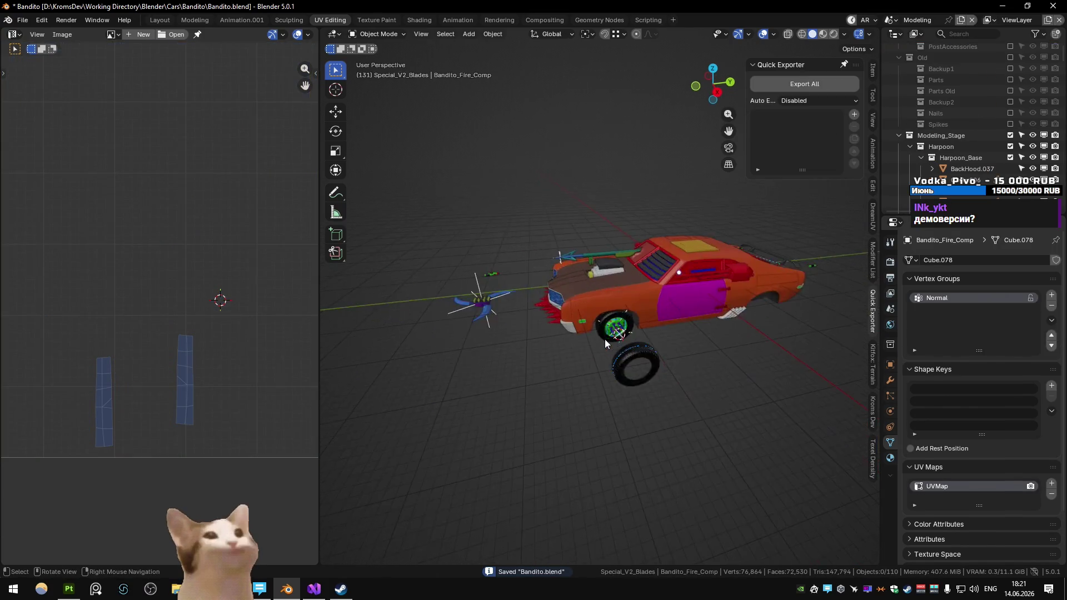
{"action": "scroll", "coordinate": [635, 298], "scroll_direction": "up", "scroll_amount": 2}
Step: Exclude the Wheels and Wheels_high collections, save Bandito.blend, and bring up Substance Painter
{"action": "key", "text": "m"}
{"action": "scroll", "coordinate": [815, 438], "scroll_direction": "down", "scroll_amount": 5}
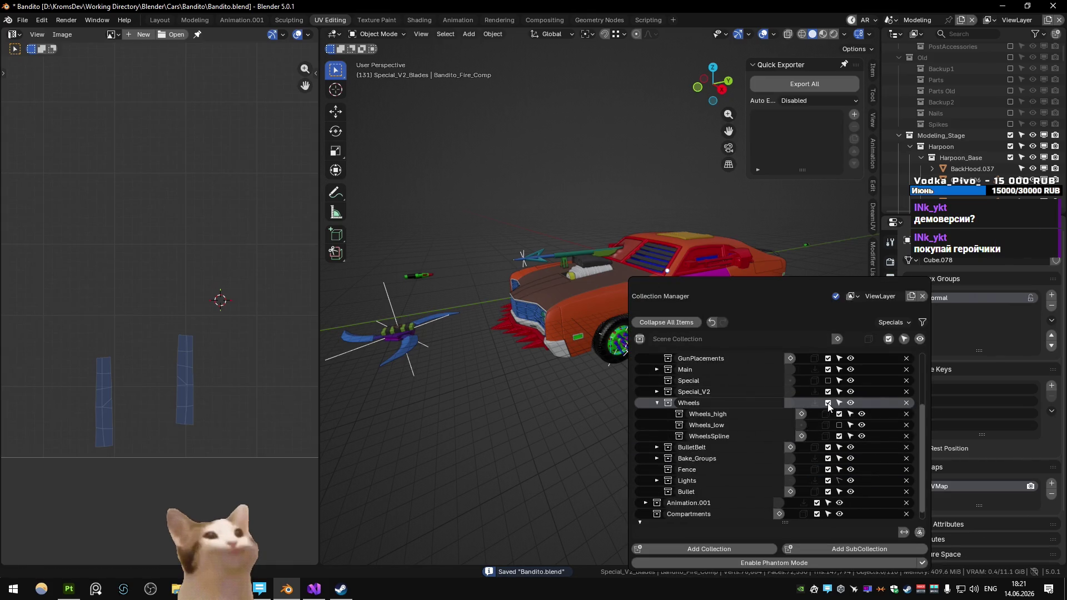
{"action": "left_click", "coordinate": [628, 345]}
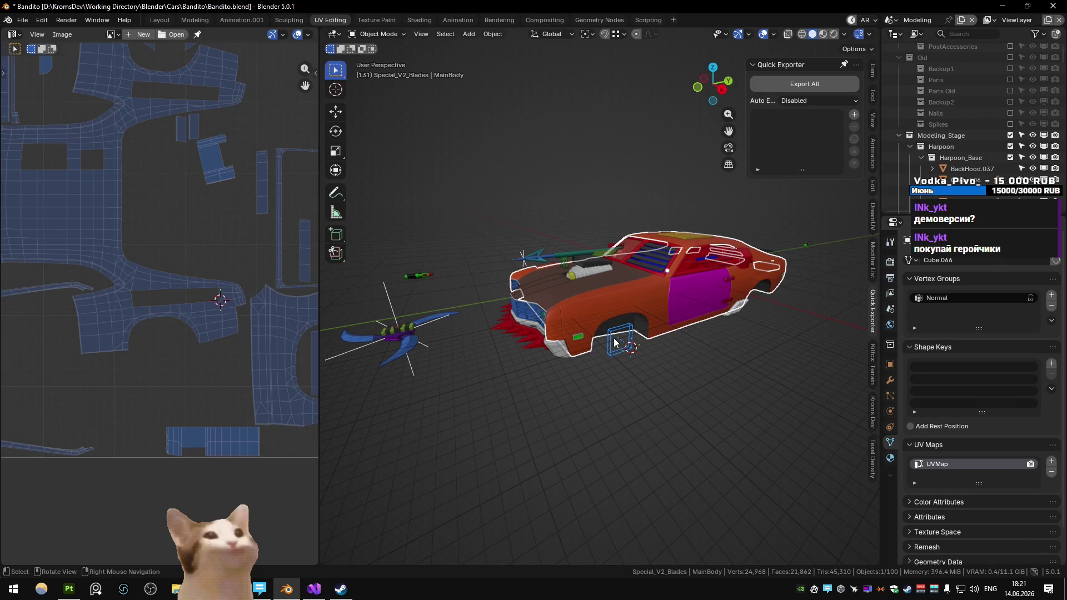
{"action": "left_click", "coordinate": [613, 348]}
{"action": "key", "text": "m"}
{"action": "scroll", "coordinate": [913, 448], "scroll_direction": "down", "scroll_amount": 3}
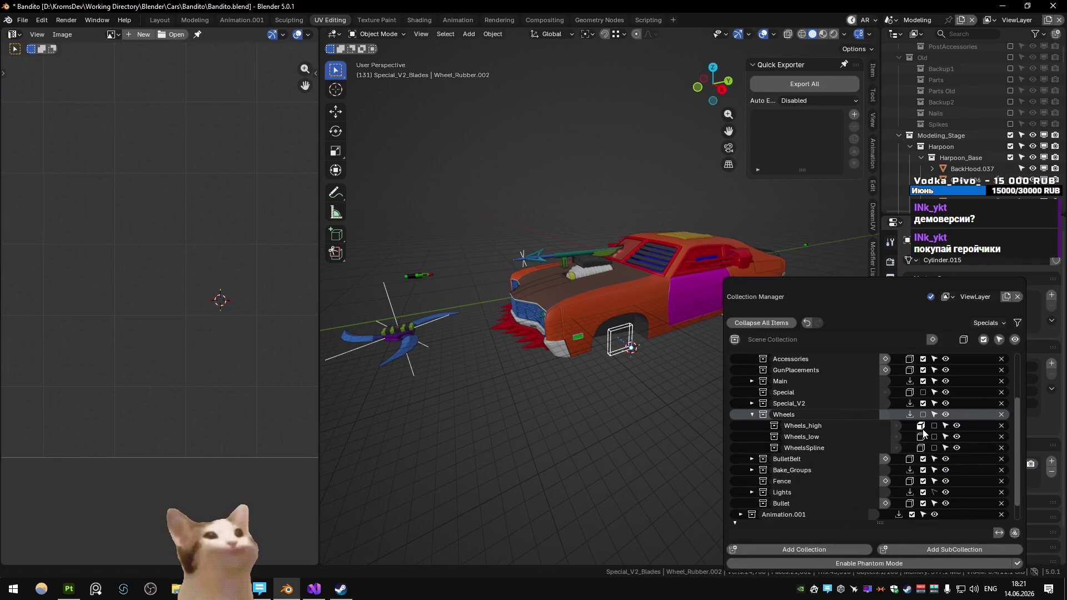
{"action": "left_click", "coordinate": [921, 427]}
{"action": "scroll", "coordinate": [594, 189], "scroll_direction": "down", "scroll_amount": 2}
{"action": "key", "text": "ctrl+s"}
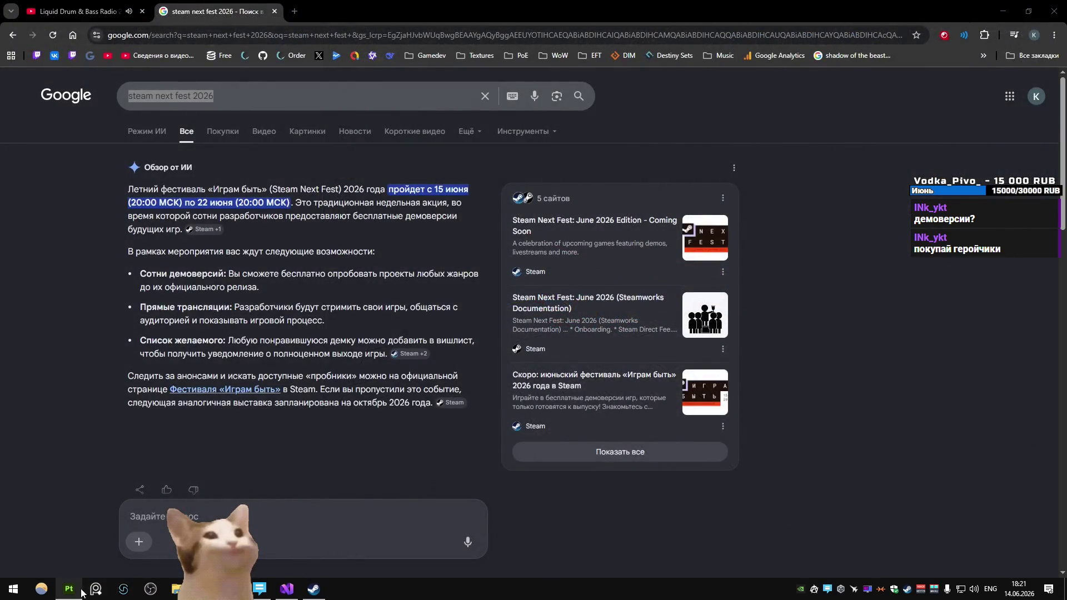
{"action": "left_click", "coordinate": [81, 590]}
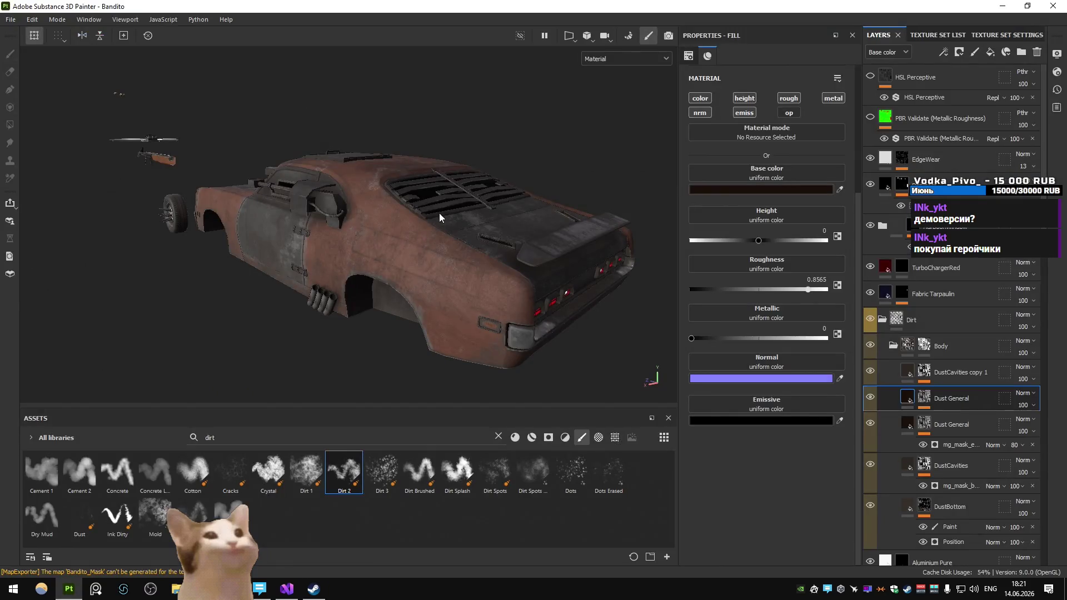
Step: Remove unused resources from the Bandito project, then return to the Chrome search page
{"action": "left_click_drag", "start_coordinate": [310, 196], "coordinate": [461, 235]}
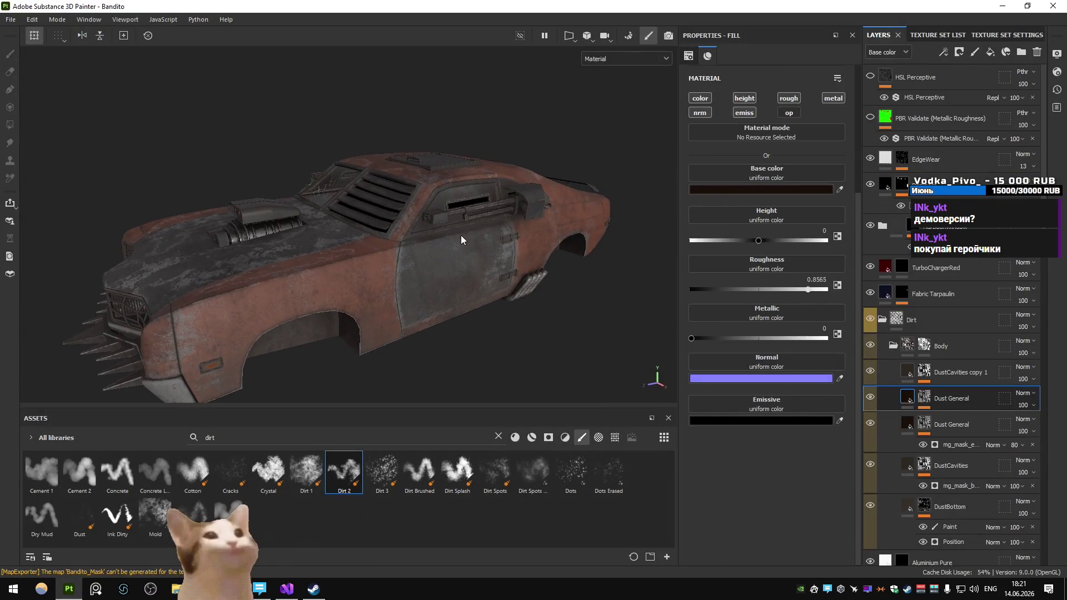
{"action": "left_click", "coordinate": [11, 20]}
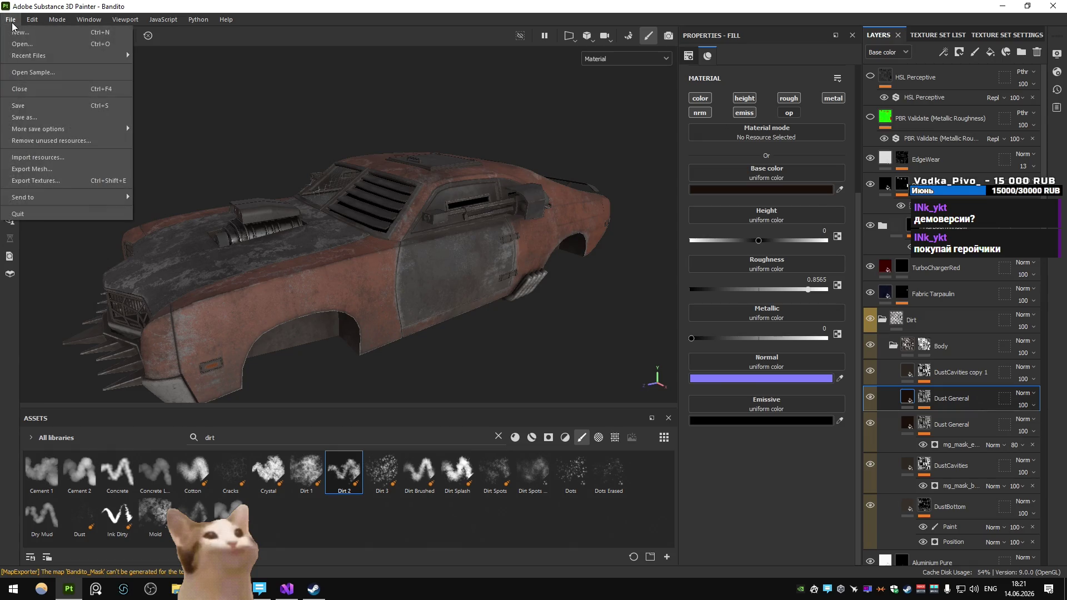
{"action": "left_click", "coordinate": [47, 140]}
{"action": "left_click", "coordinate": [525, 306]}
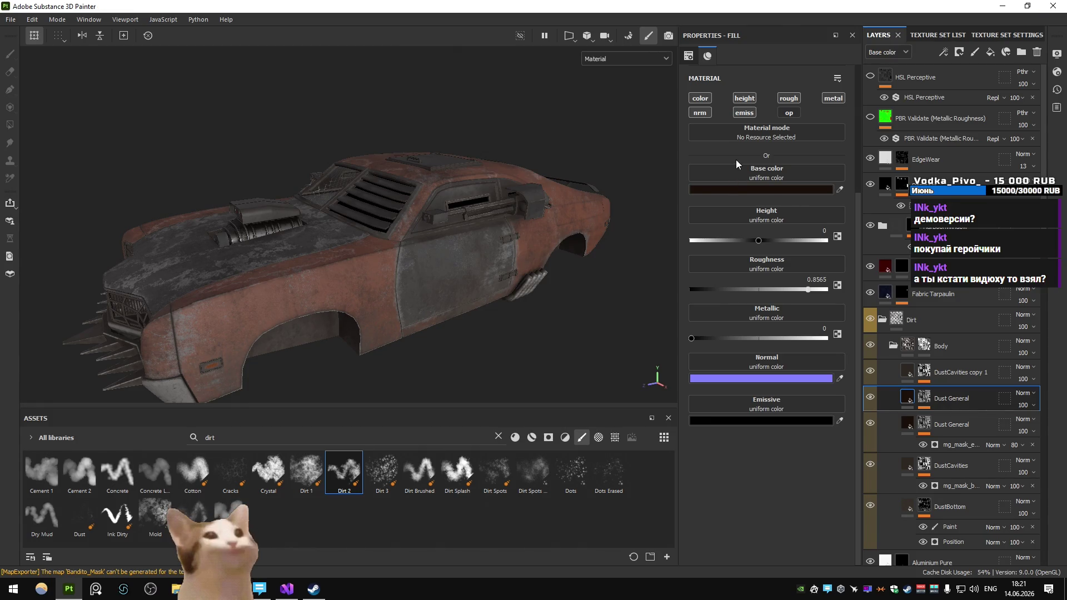
{"action": "key", "text": "alt+Tab"}
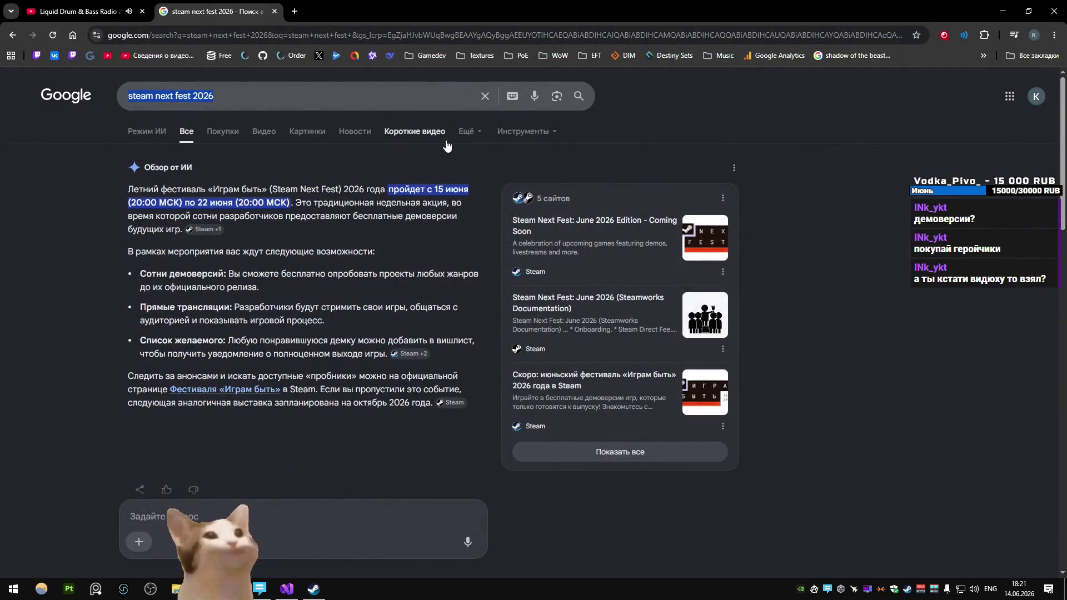
Step: Go to dns-shop.ru and search for 5070 ti graphics cards
{"action": "left_click", "coordinate": [275, 36]}
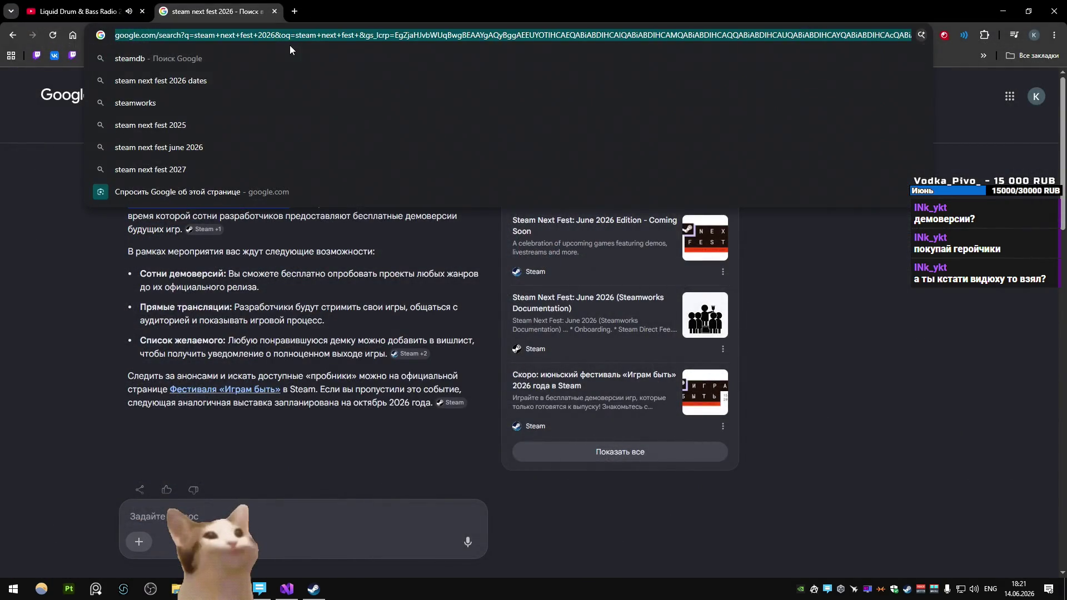
{"action": "type", "text": "dns"}
{"action": "key", "text": "Return"}
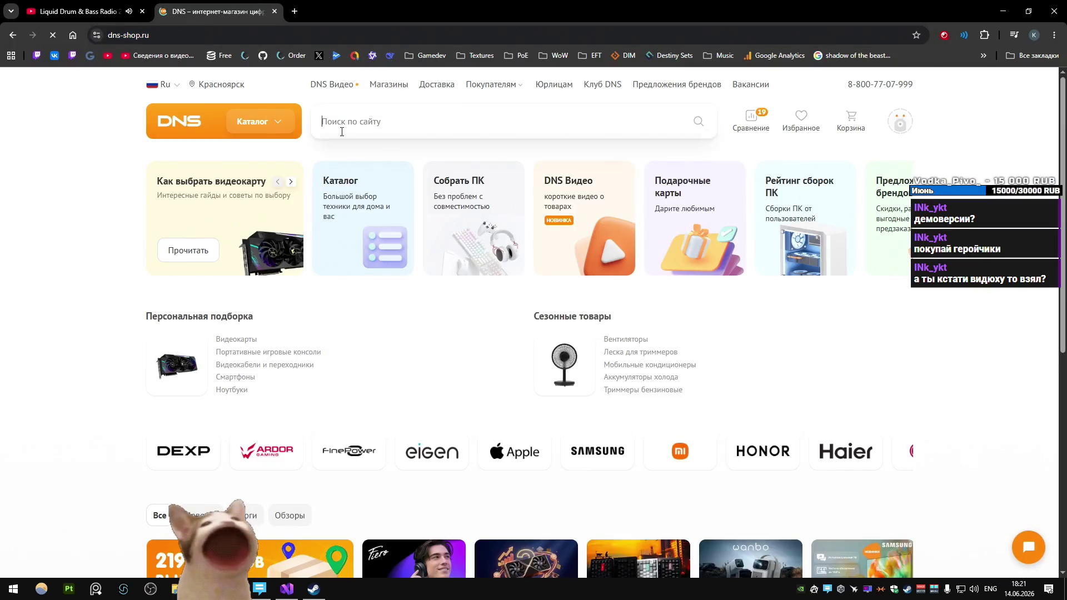
{"action": "left_click", "coordinate": [340, 129]}
{"action": "type", "text": "5070 ti"}
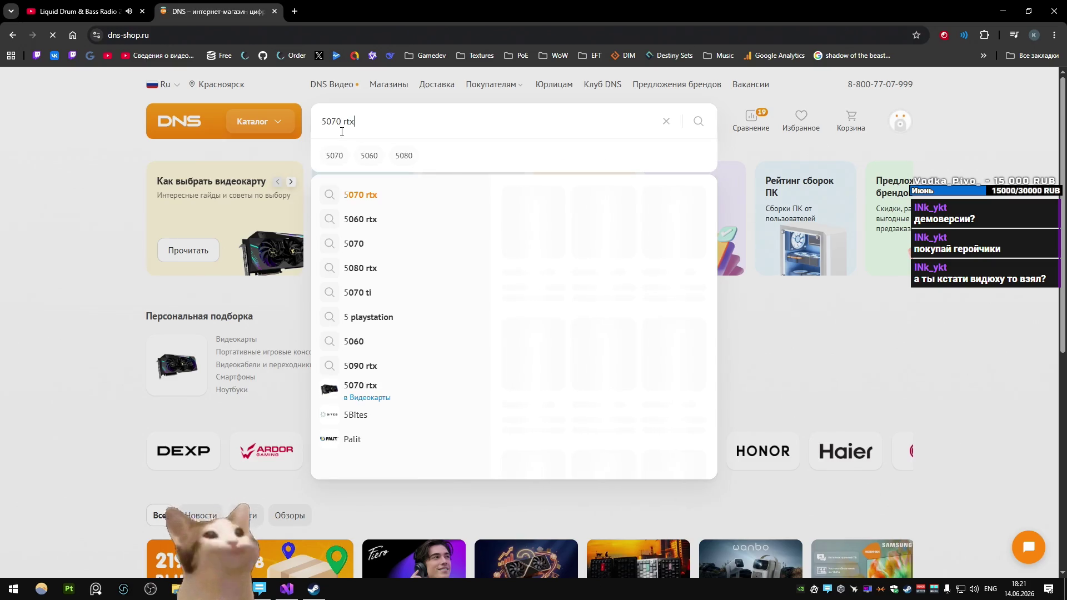
{"action": "key", "text": "Return"}
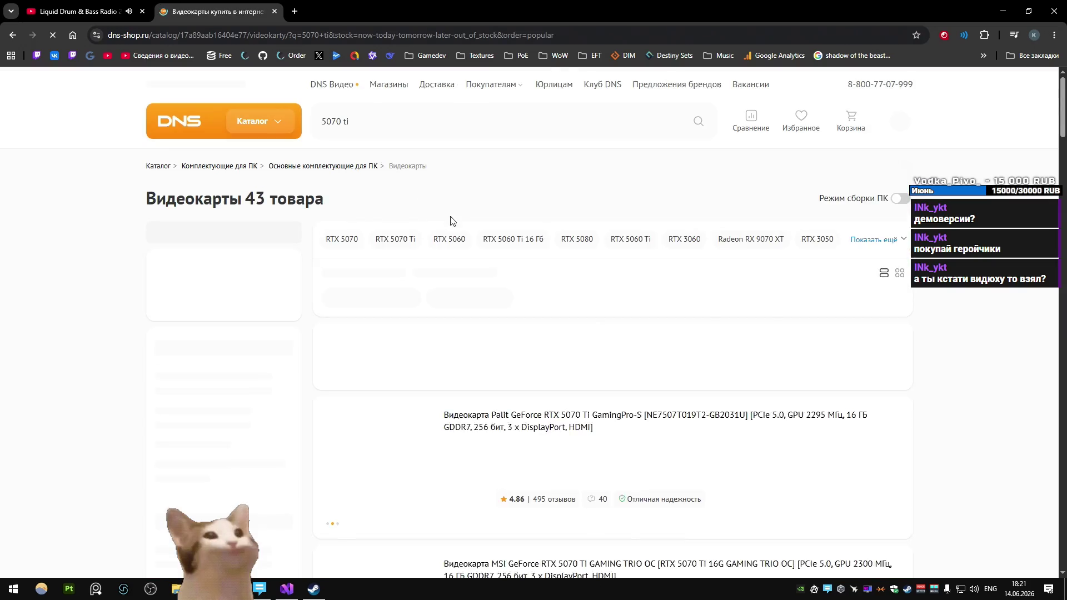
Step: Sort the 5070 ti results by ascending price and scroll through the listing
{"action": "scroll", "coordinate": [451, 215], "scroll_direction": "down", "scroll_amount": 3}
{"action": "scroll", "coordinate": [450, 214], "scroll_direction": "up", "scroll_amount": 2}
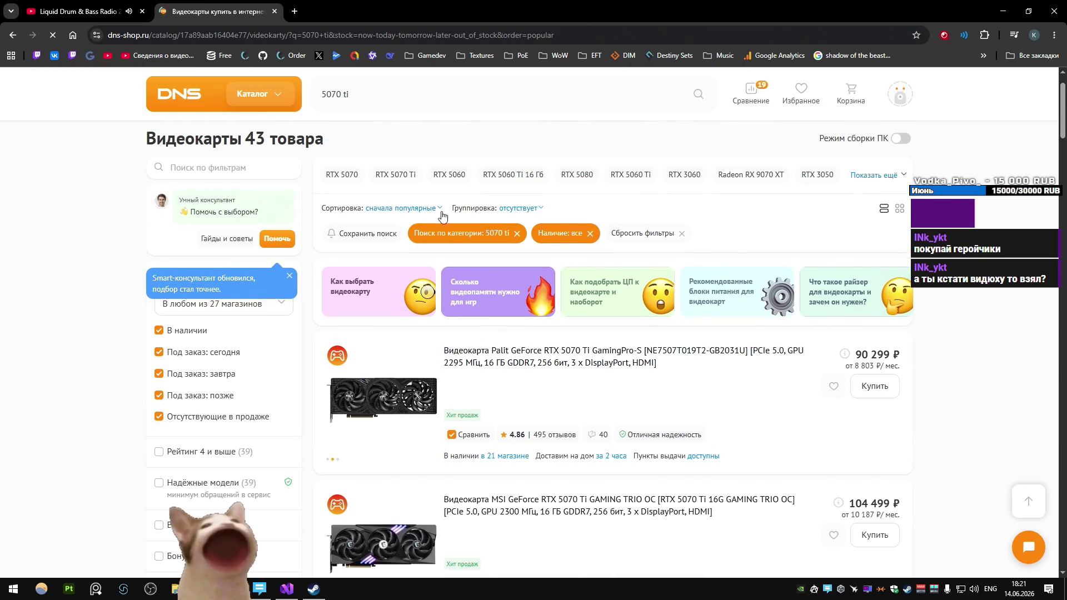
{"action": "left_click", "coordinate": [395, 208]}
{"action": "left_click", "coordinate": [355, 229]}
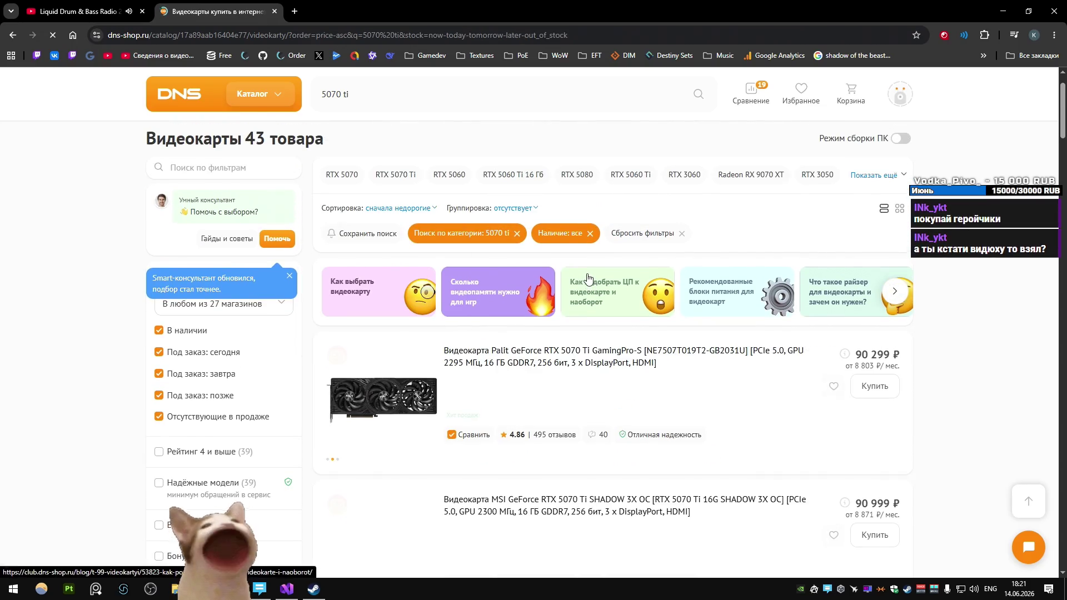
{"action": "scroll", "coordinate": [590, 281], "scroll_direction": "down", "scroll_amount": 4}
{"action": "scroll", "coordinate": [588, 279], "scroll_direction": "down", "scroll_amount": 3}
{"action": "scroll", "coordinate": [583, 270], "scroll_direction": "up", "scroll_amount": 6}
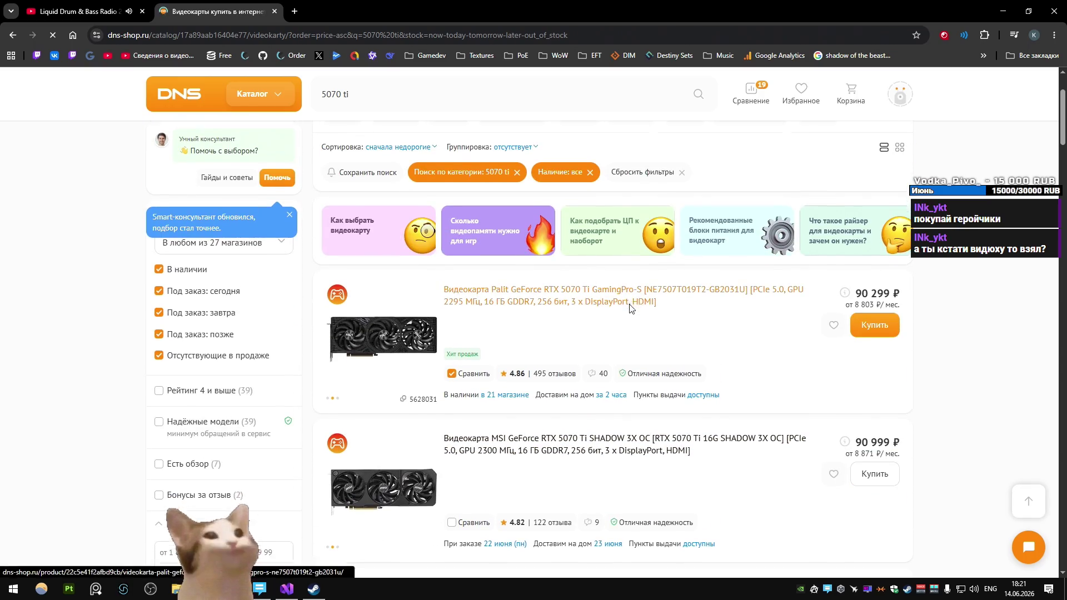
{"action": "scroll", "coordinate": [631, 306], "scroll_direction": "down", "scroll_amount": 2}
{"action": "scroll", "coordinate": [576, 206], "scroll_direction": "down", "scroll_amount": 15}
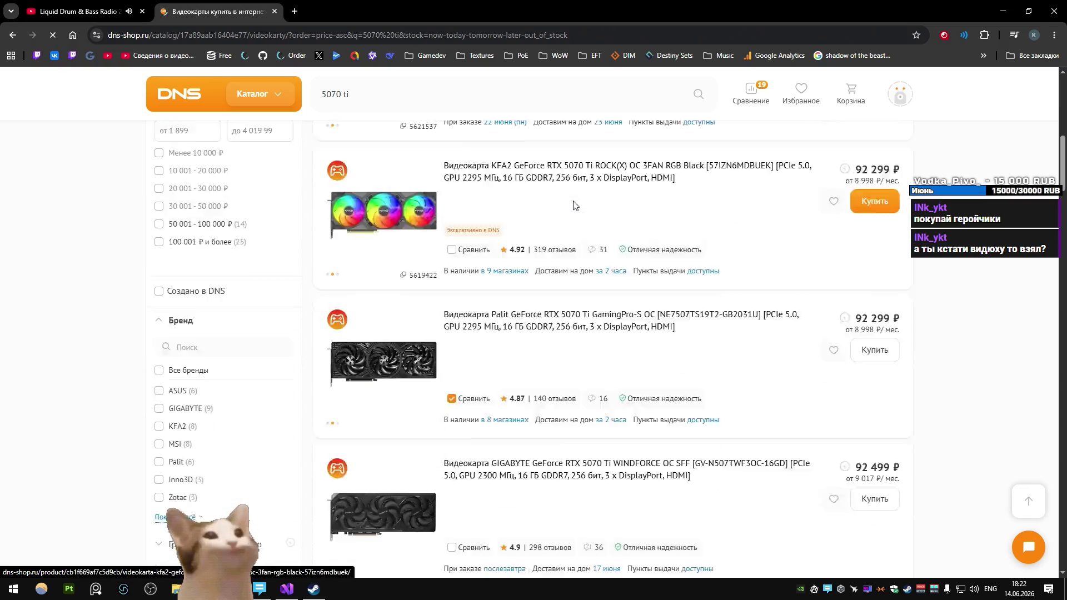
{"action": "scroll", "coordinate": [573, 209], "scroll_direction": "down", "scroll_amount": 12}
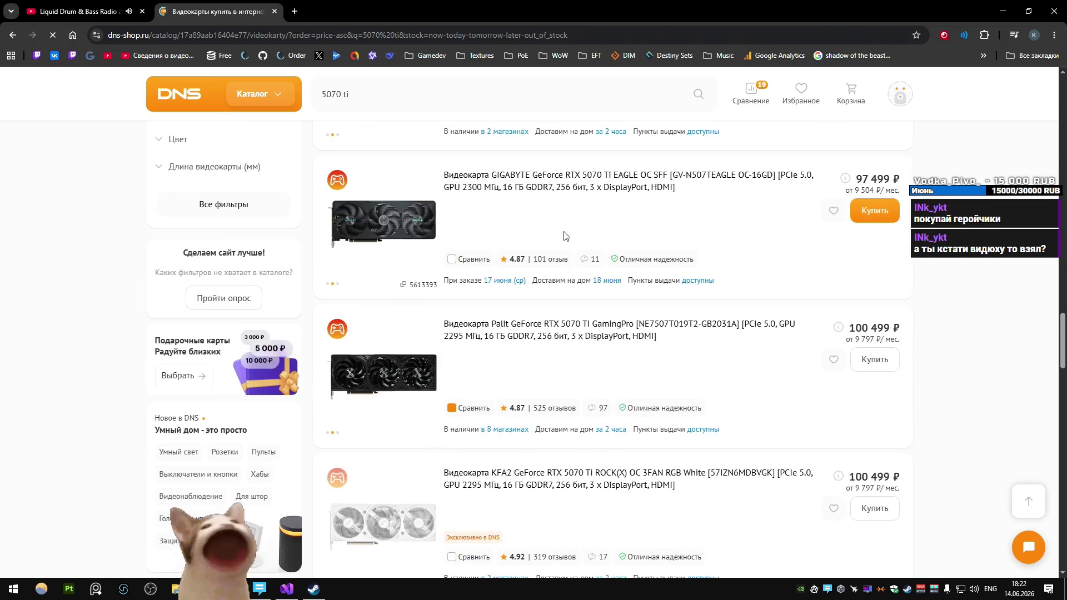
{"action": "scroll", "coordinate": [576, 217], "scroll_direction": "up", "scroll_amount": 2}
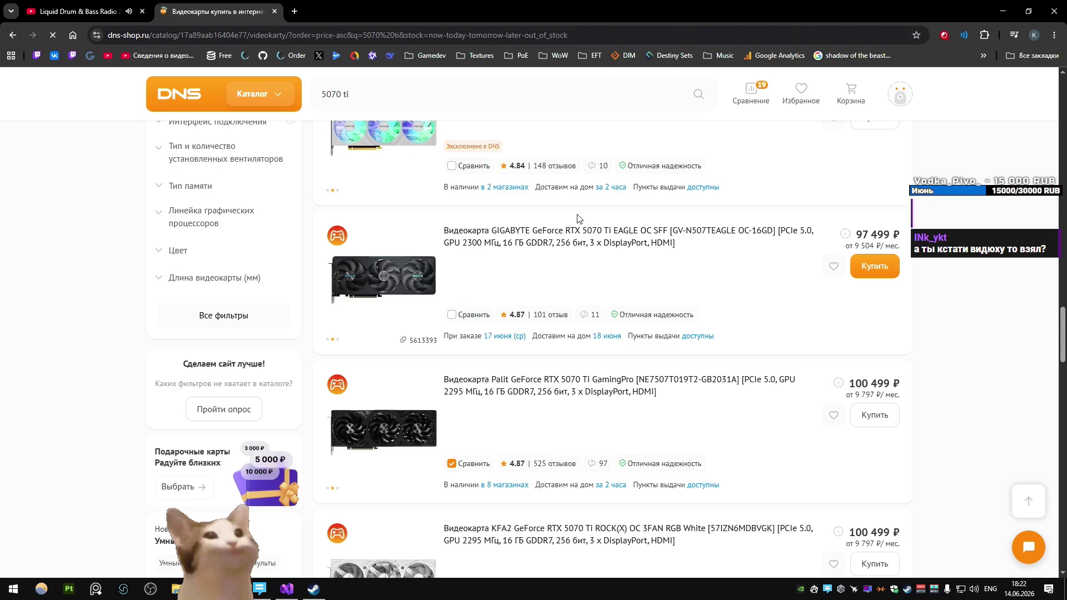
{"action": "scroll", "coordinate": [577, 219], "scroll_direction": "up", "scroll_amount": 20}
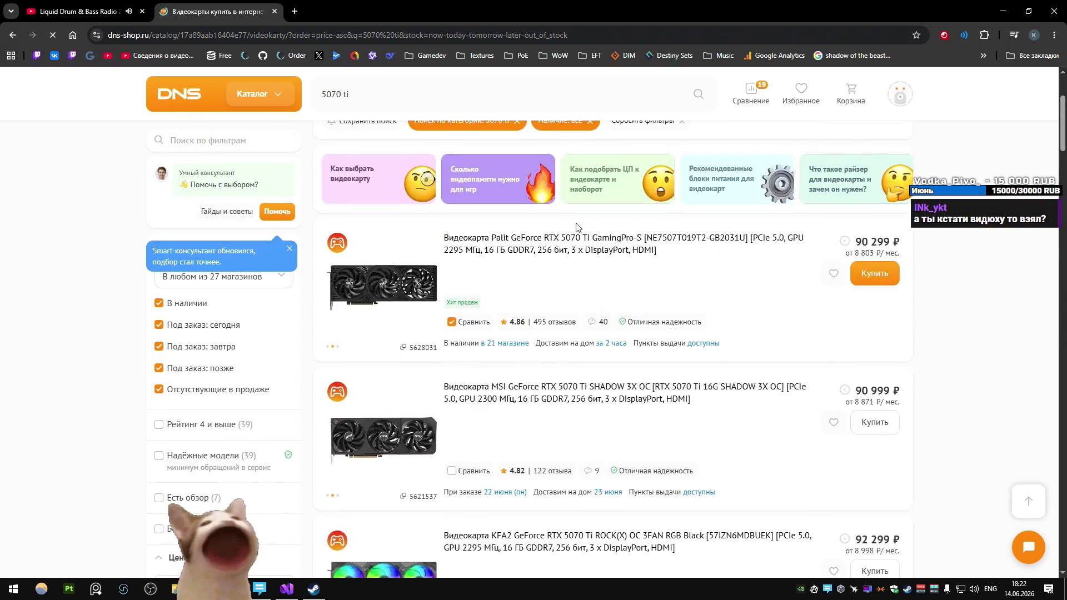
Step: Close the DNS shop tab, glance at Steam, then reopen the closed shop tab
{"action": "key", "text": "ctrl+w"}
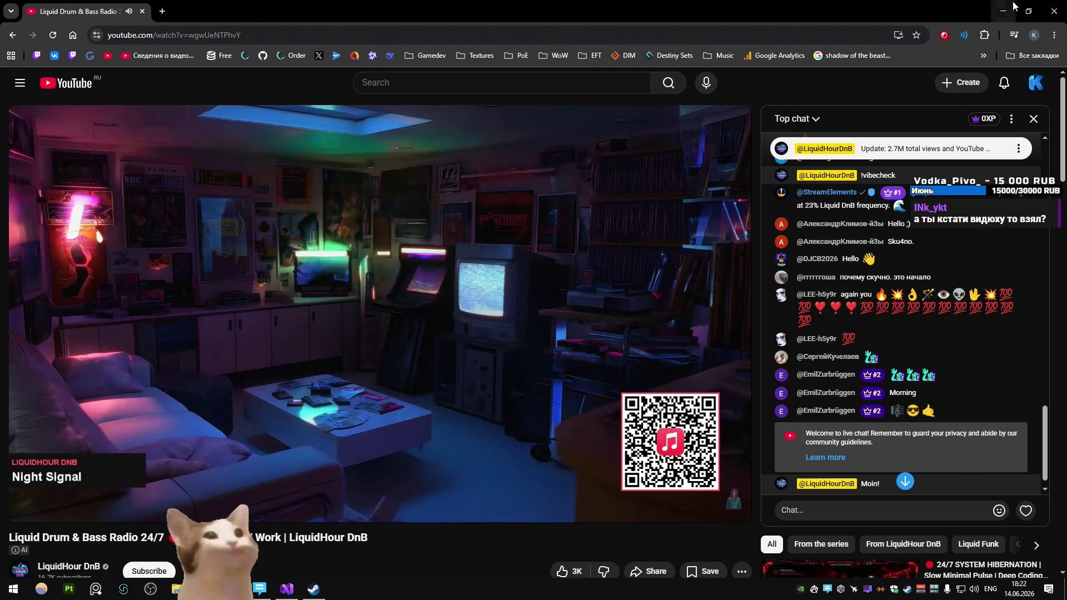
{"action": "left_click", "coordinate": [1011, 7]}
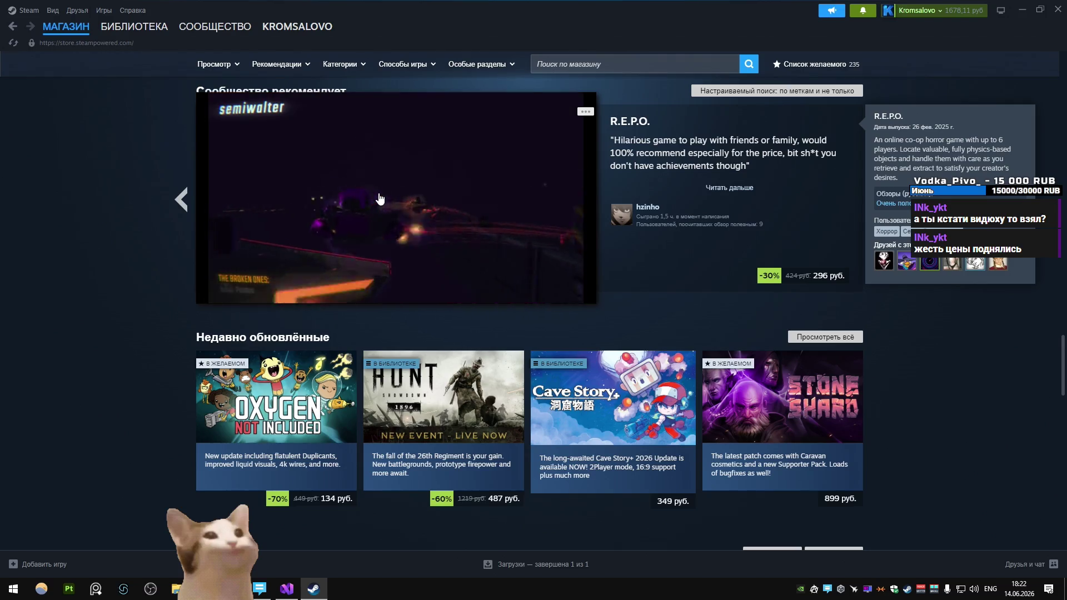
{"action": "key", "text": "alt+Tab"}
{"action": "key", "text": "ctrl+shift+t"}
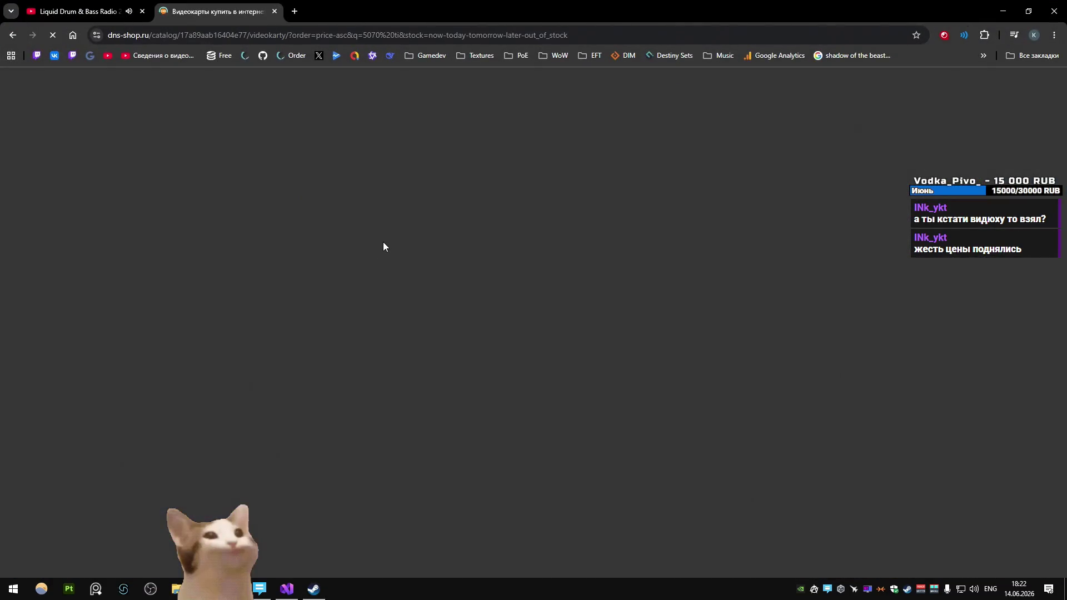
Step: Scroll the 5070 Ti listing and open the Palit GamingPro card's price history
{"action": "scroll", "coordinate": [577, 300], "scroll_direction": "down", "scroll_amount": 10}
{"action": "scroll", "coordinate": [578, 300], "scroll_direction": "down", "scroll_amount": 15}
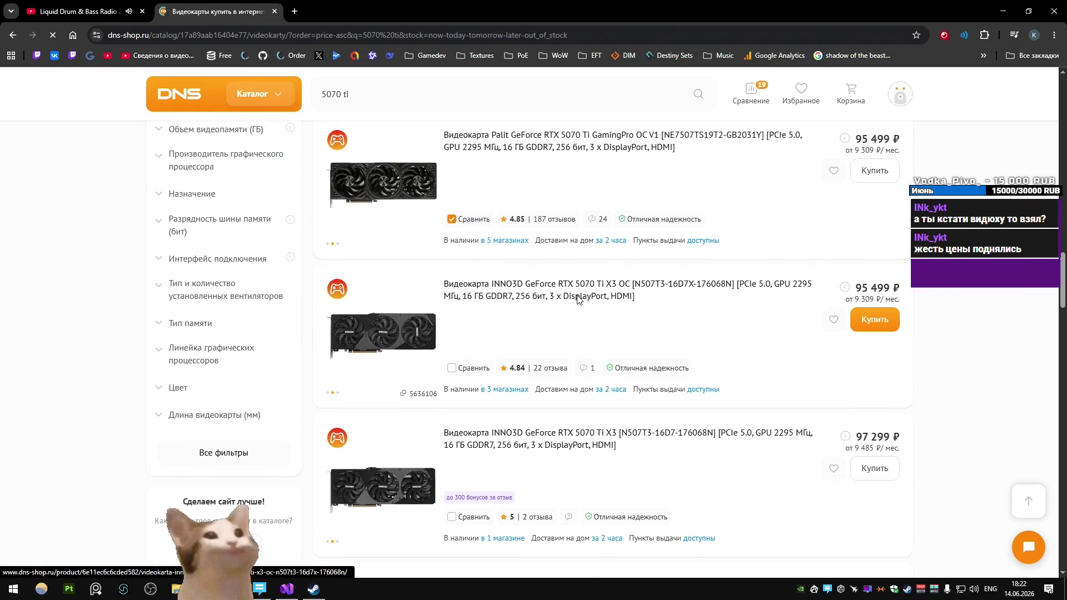
{"action": "scroll", "coordinate": [578, 300], "scroll_direction": "down", "scroll_amount": 3}
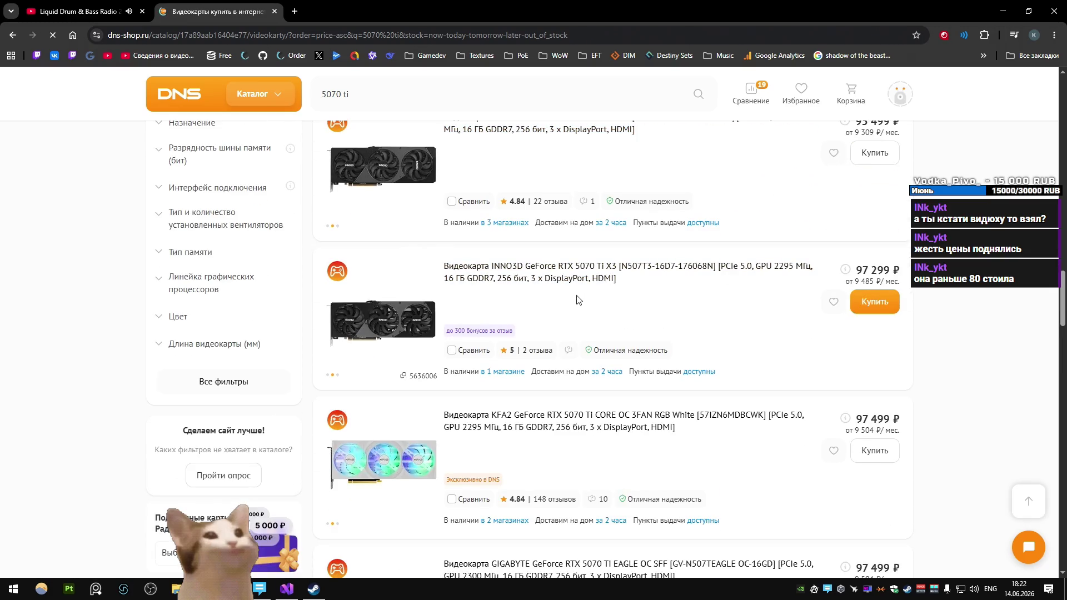
{"action": "scroll", "coordinate": [578, 300], "scroll_direction": "down", "scroll_amount": 4}
{"action": "scroll", "coordinate": [578, 300], "scroll_direction": "down", "scroll_amount": 3}
{"action": "scroll", "coordinate": [577, 300], "scroll_direction": "down", "scroll_amount": 5}
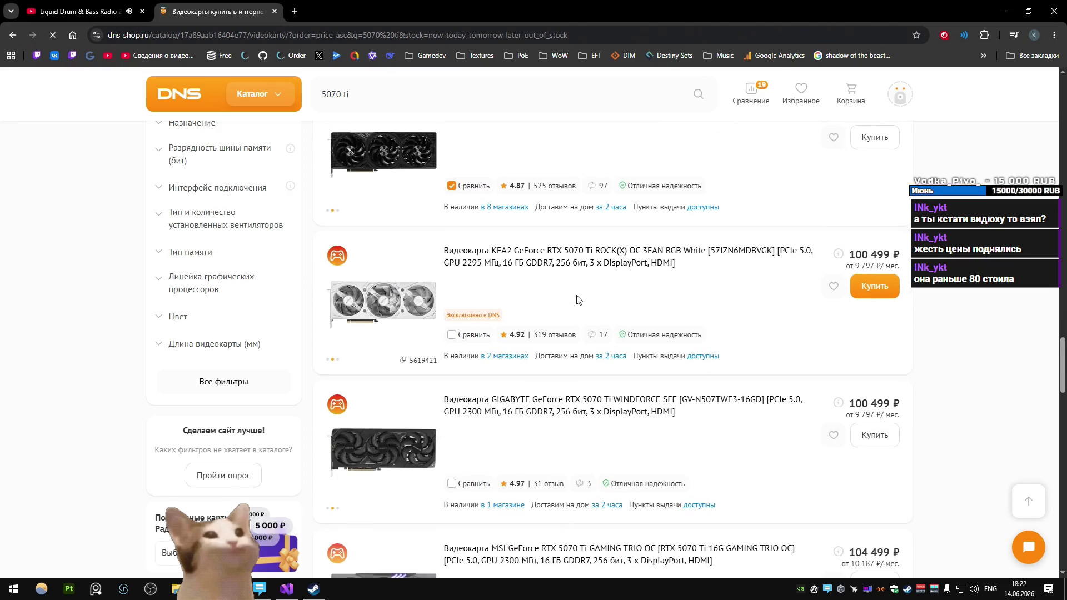
{"action": "scroll", "coordinate": [577, 301], "scroll_direction": "down", "scroll_amount": 8}
{"action": "scroll", "coordinate": [575, 300], "scroll_direction": "down", "scroll_amount": 15}
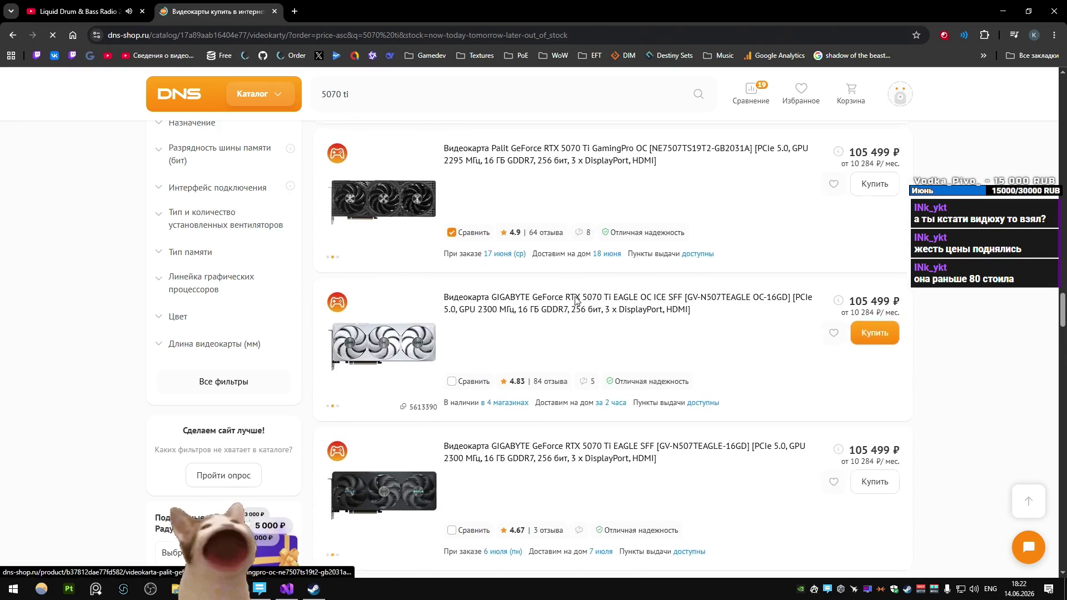
{"action": "scroll", "coordinate": [575, 300], "scroll_direction": "down", "scroll_amount": 3}
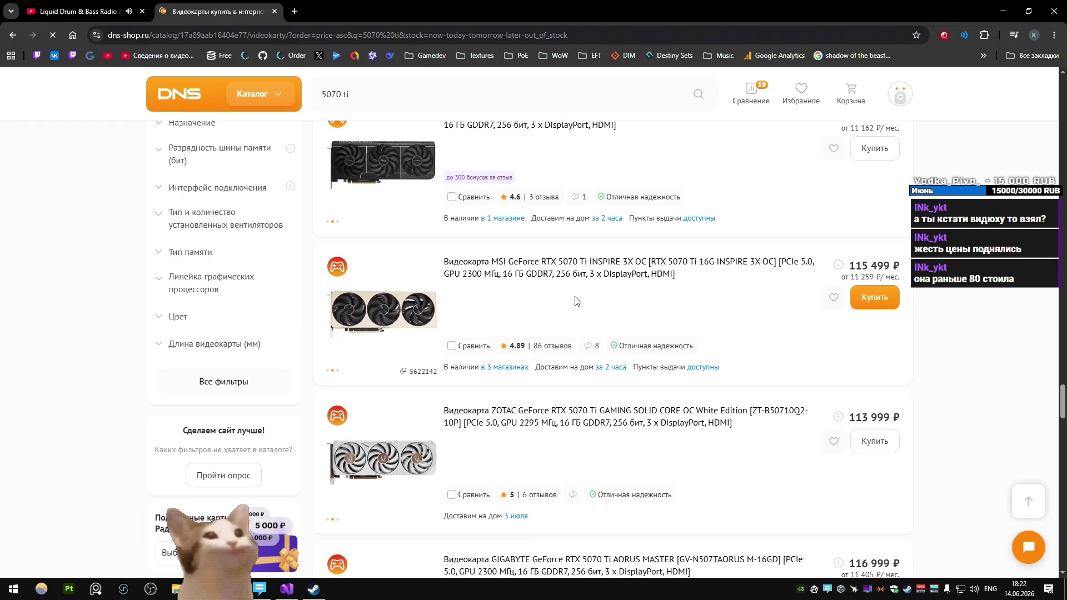
{"action": "scroll", "coordinate": [575, 300], "scroll_direction": "up", "scroll_amount": 10}
{"action": "scroll", "coordinate": [576, 301], "scroll_direction": "up", "scroll_amount": 15}
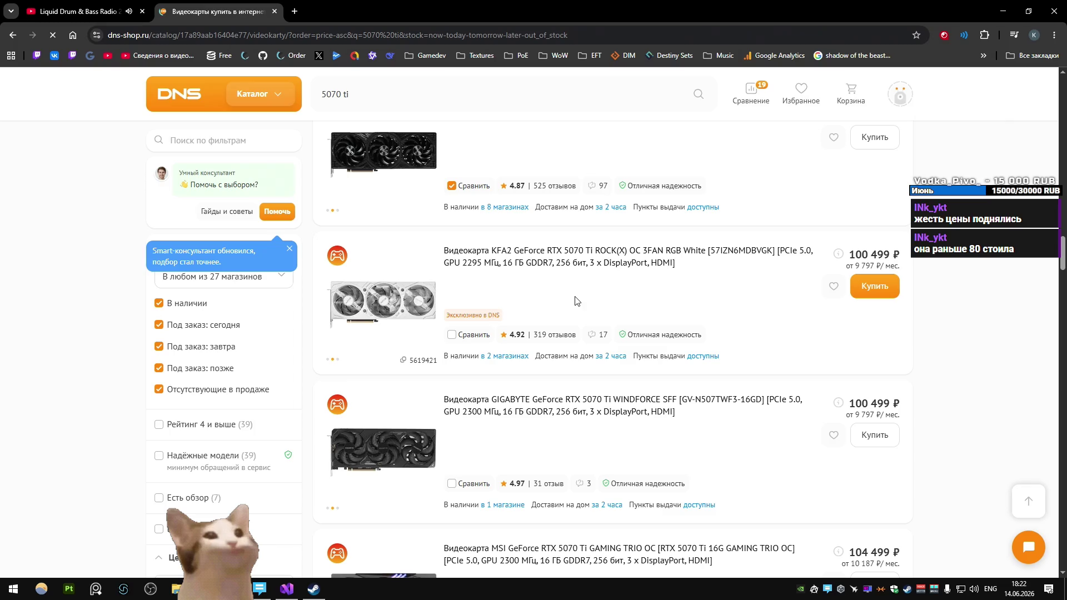
{"action": "scroll", "coordinate": [575, 302], "scroll_direction": "up", "scroll_amount": 5}
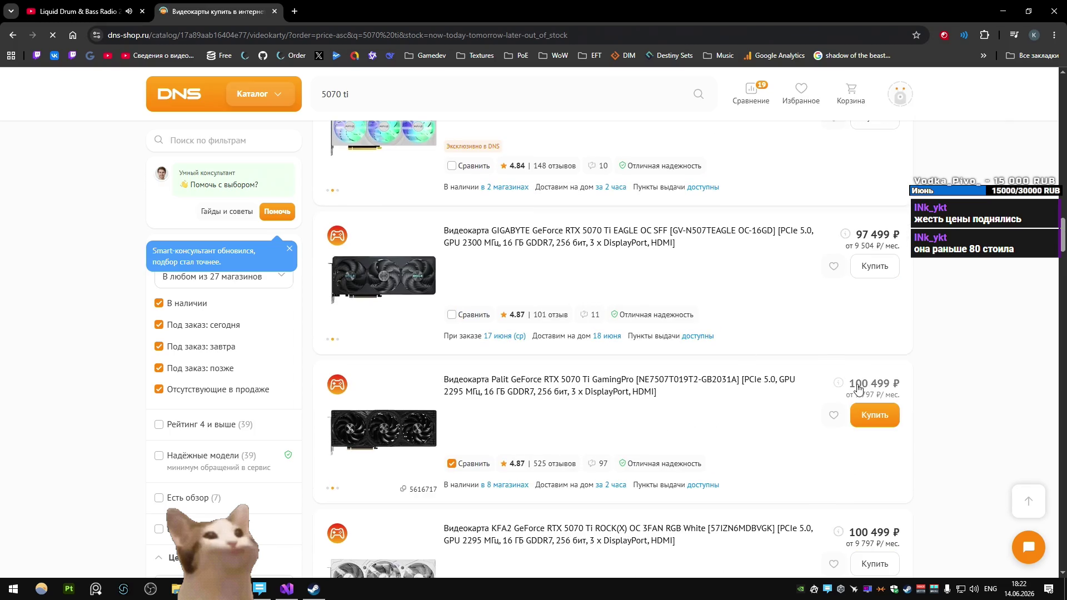
{"action": "left_click", "coordinate": [858, 388]}
Step: Close the Palit price popup, scroll the remaining cards, and switch to the YouTube stream tab
{"action": "mouse_move", "coordinate": [621, 234]}
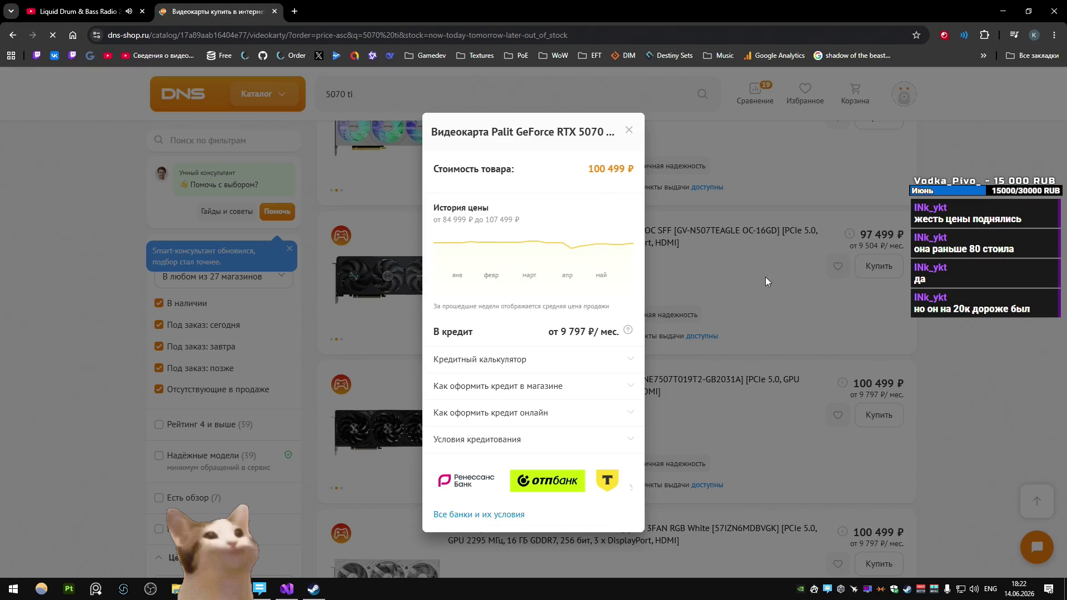
{"action": "left_click", "coordinate": [751, 275]}
{"action": "scroll", "coordinate": [626, 288], "scroll_direction": "down", "scroll_amount": 8}
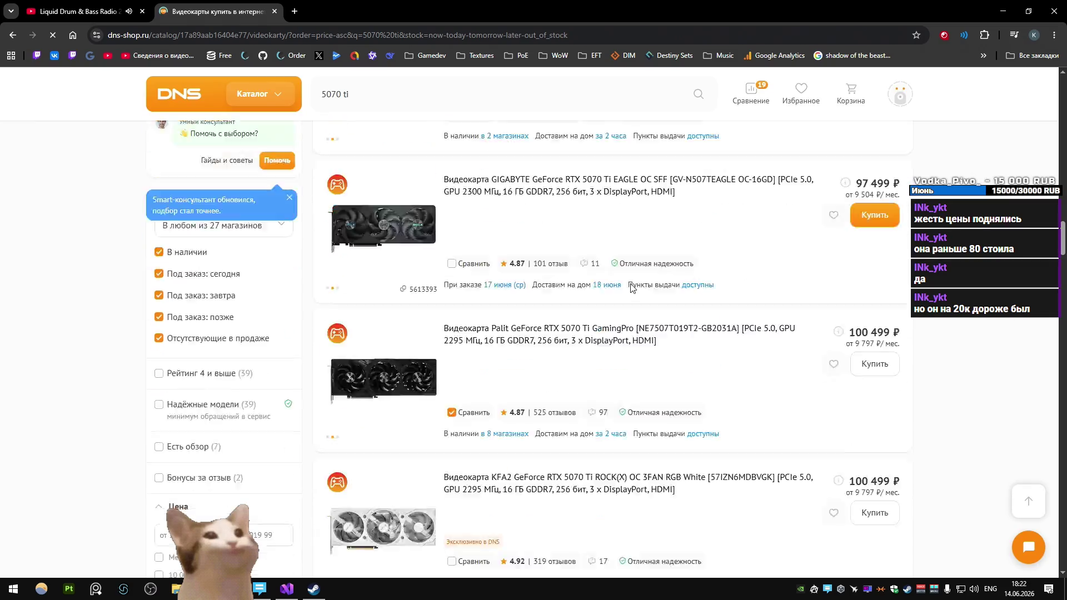
{"action": "scroll", "coordinate": [630, 289], "scroll_direction": "down", "scroll_amount": 20}
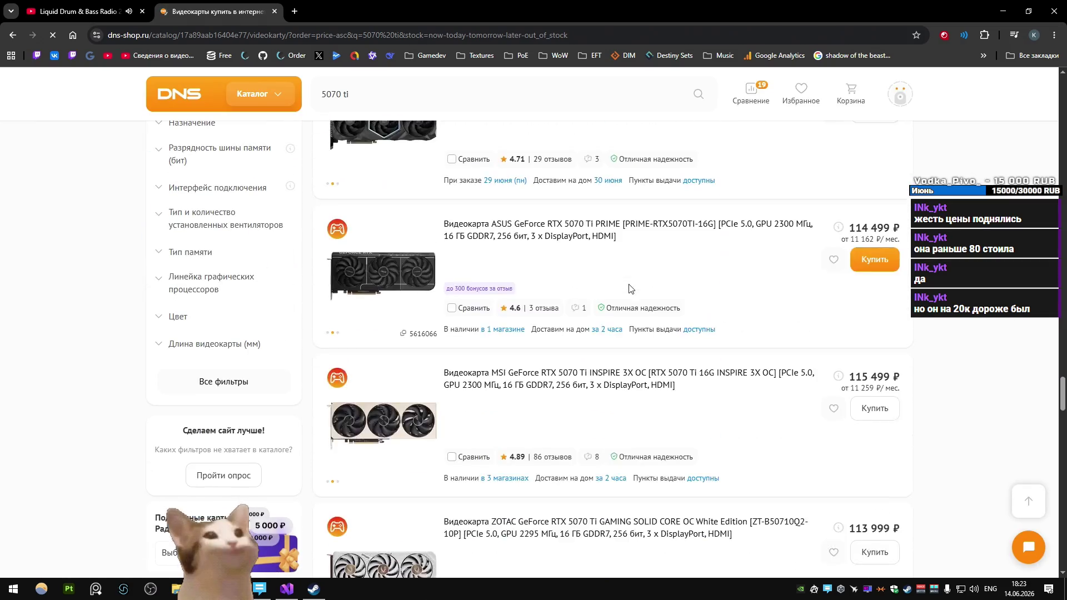
{"action": "scroll", "coordinate": [630, 288], "scroll_direction": "down", "scroll_amount": 10}
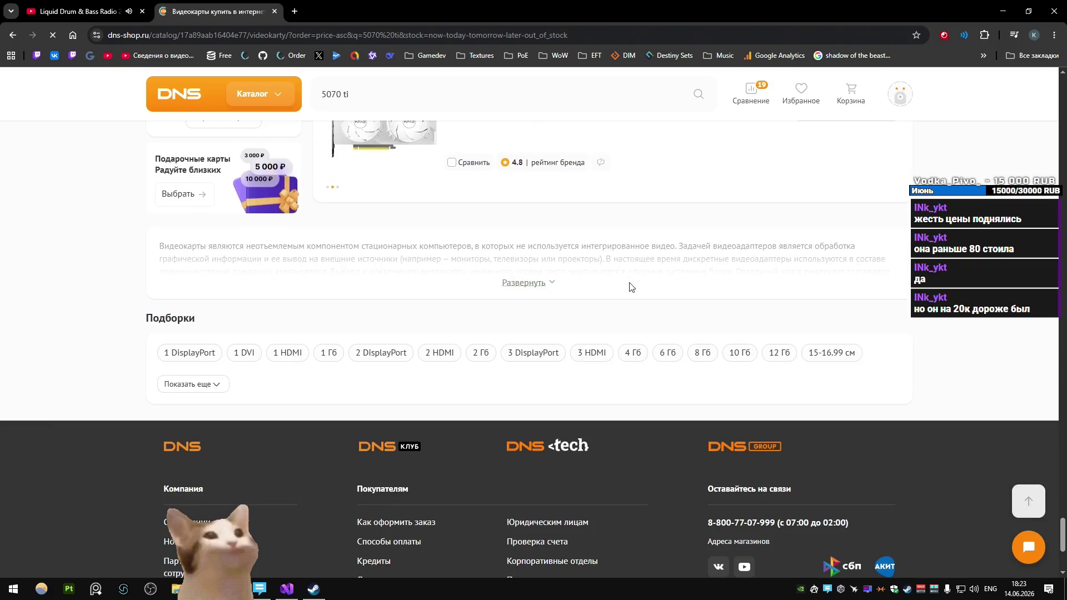
{"action": "scroll", "coordinate": [629, 287], "scroll_direction": "up", "scroll_amount": 10}
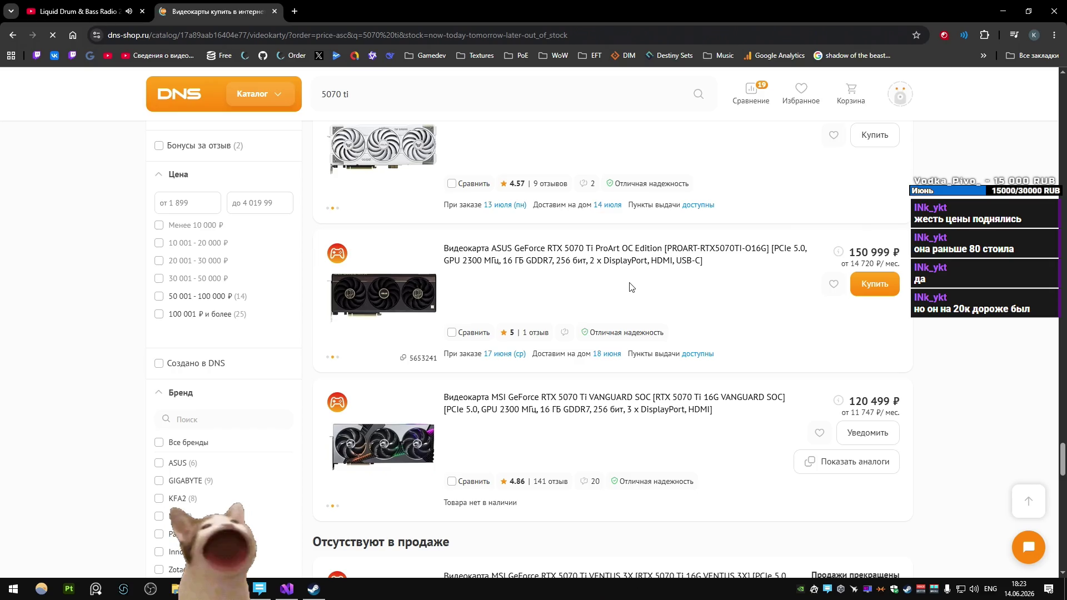
{"action": "scroll", "coordinate": [629, 288], "scroll_direction": "up", "scroll_amount": 10}
{"action": "scroll", "coordinate": [630, 288], "scroll_direction": "up", "scroll_amount": 10}
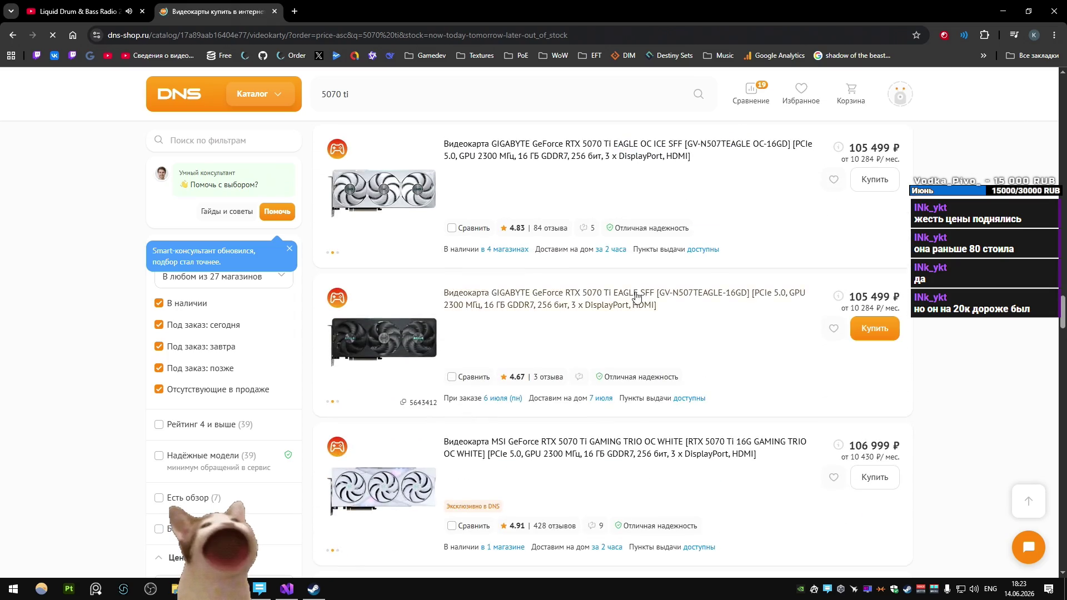
{"action": "key", "text": "ctrl+1"}
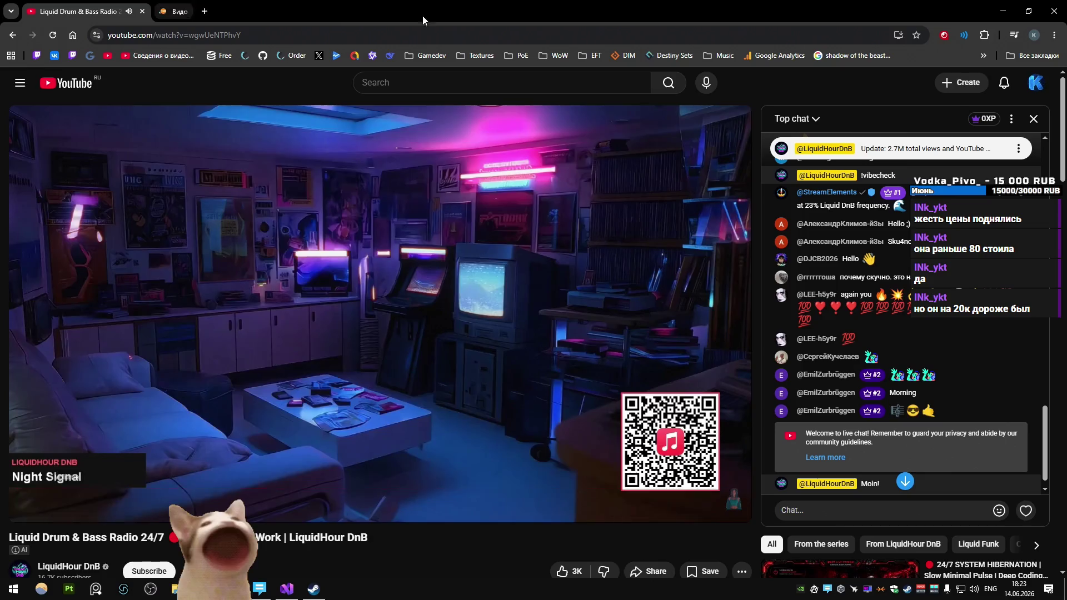
Step: Switch to the Steam store front page and scroll down its featured listings
{"action": "key", "text": "alt+Tab"}
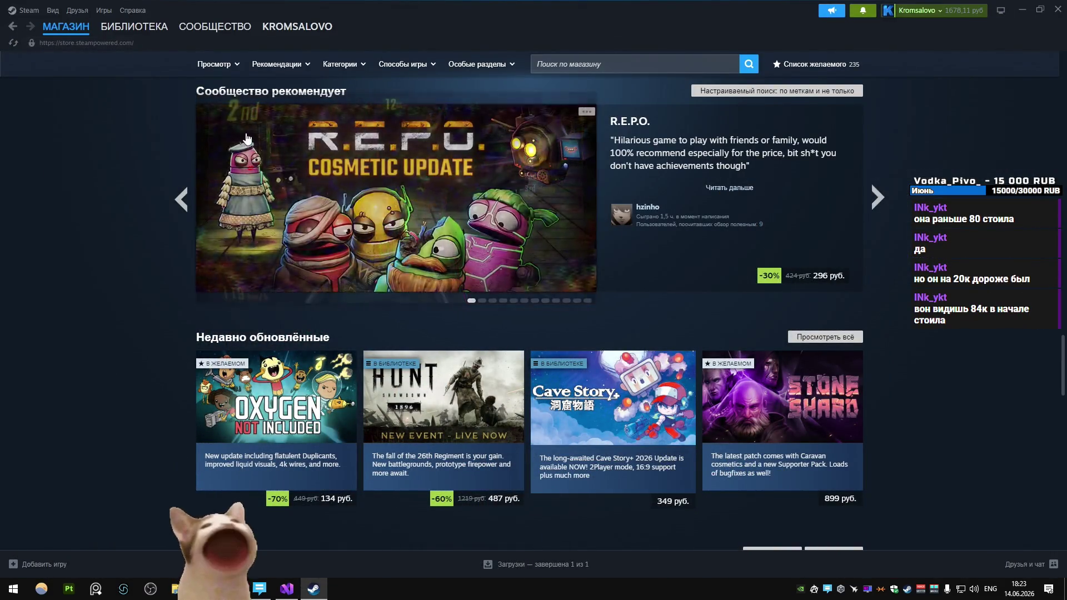
{"action": "mouse_move", "coordinate": [246, 133]}
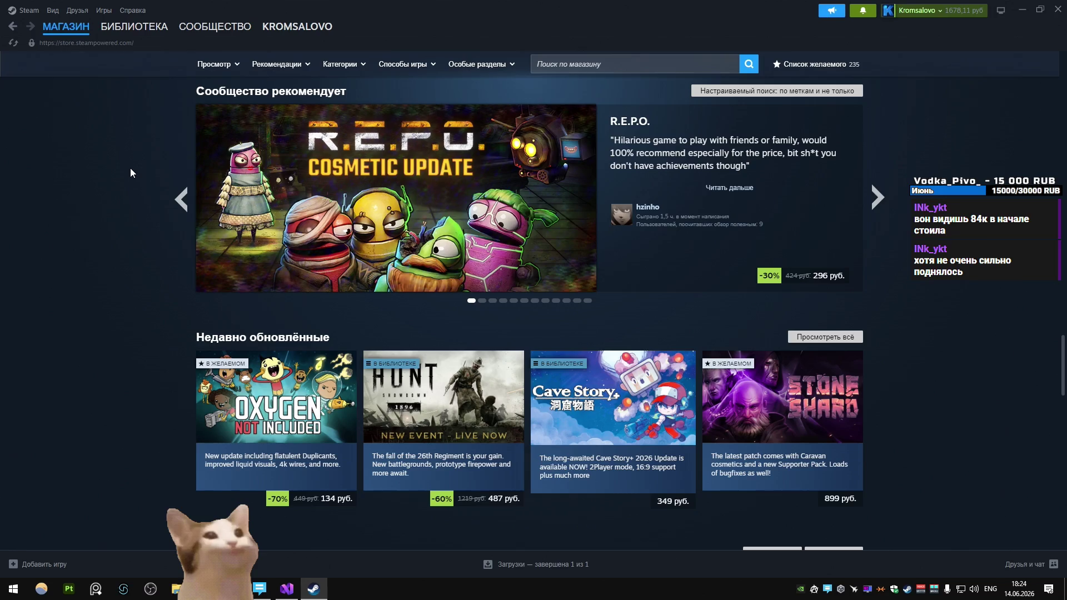
{"action": "scroll", "coordinate": [123, 311], "scroll_direction": "down", "scroll_amount": 5}
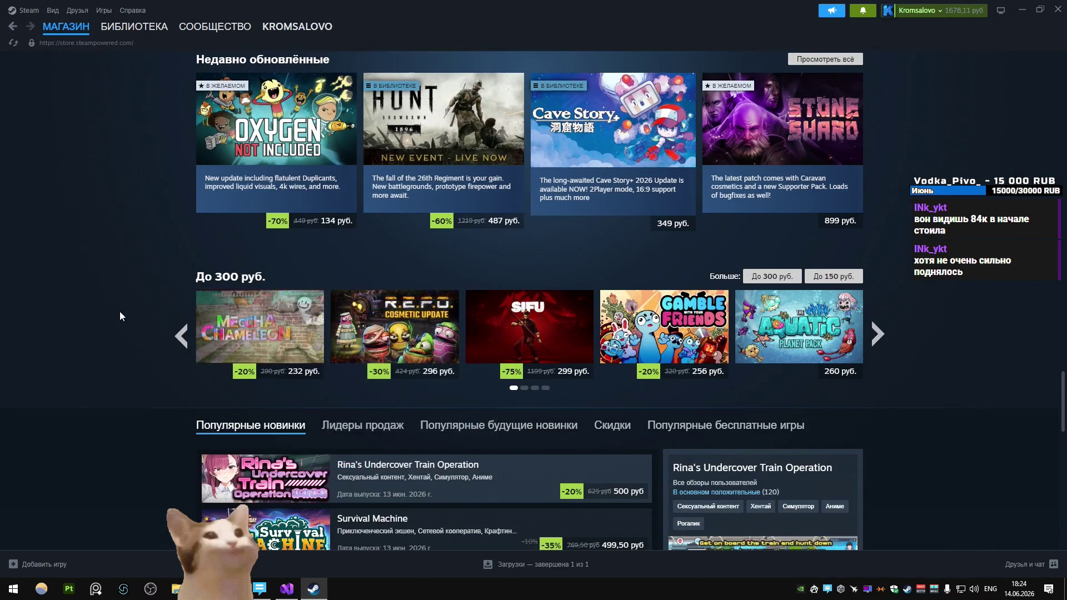
{"action": "scroll", "coordinate": [118, 310], "scroll_direction": "down", "scroll_amount": 3}
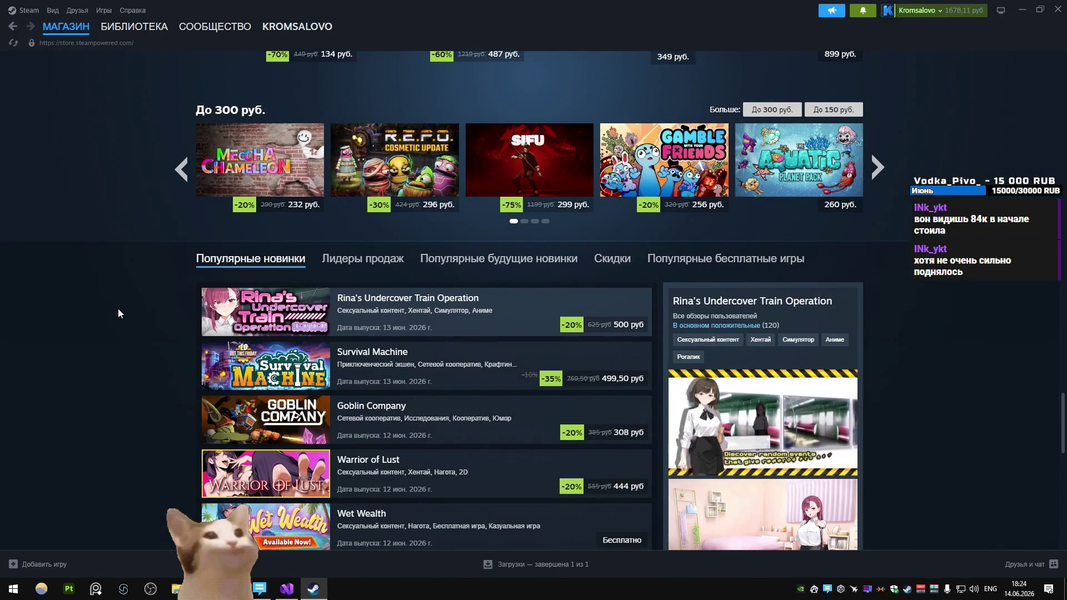
{"action": "scroll", "coordinate": [117, 308], "scroll_direction": "down", "scroll_amount": 4}
{"action": "scroll", "coordinate": [118, 311], "scroll_direction": "up", "scroll_amount": 4}
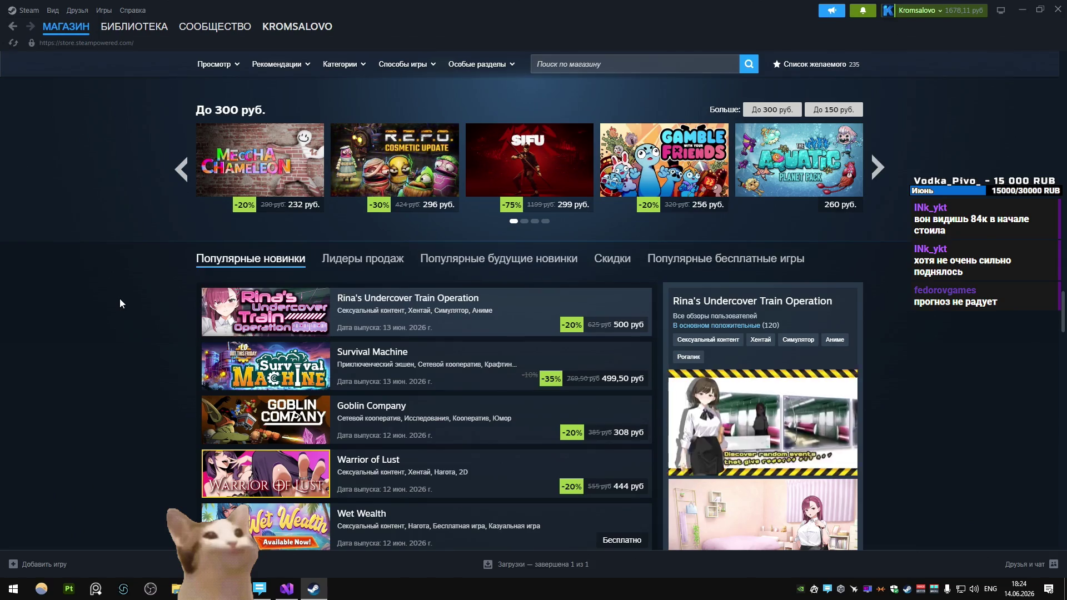
{"action": "scroll", "coordinate": [120, 303], "scroll_direction": "up", "scroll_amount": 10}
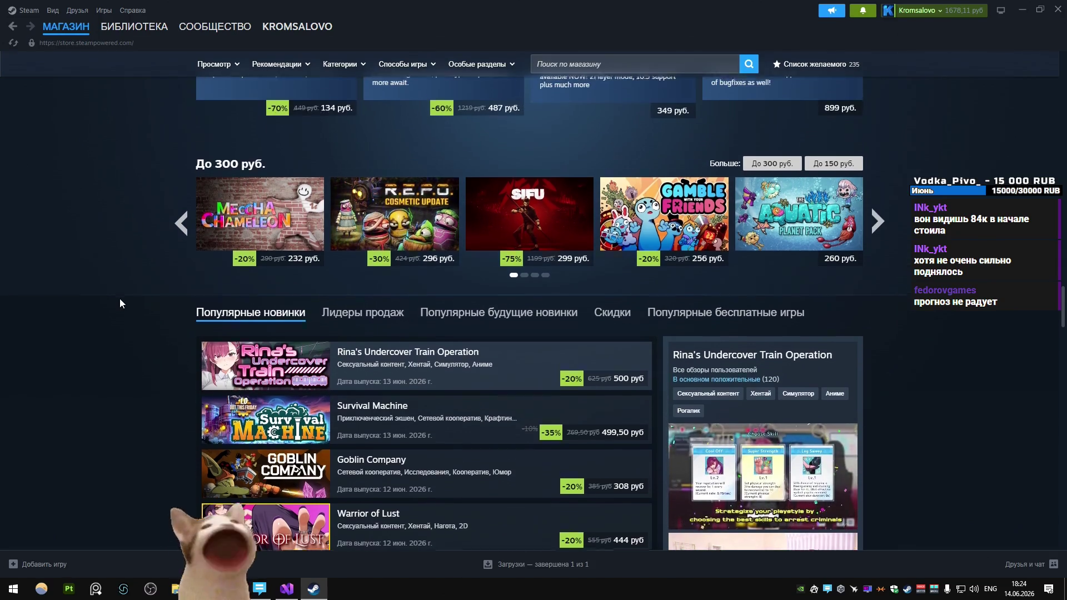
{"action": "scroll", "coordinate": [119, 300], "scroll_direction": "up", "scroll_amount": 15}
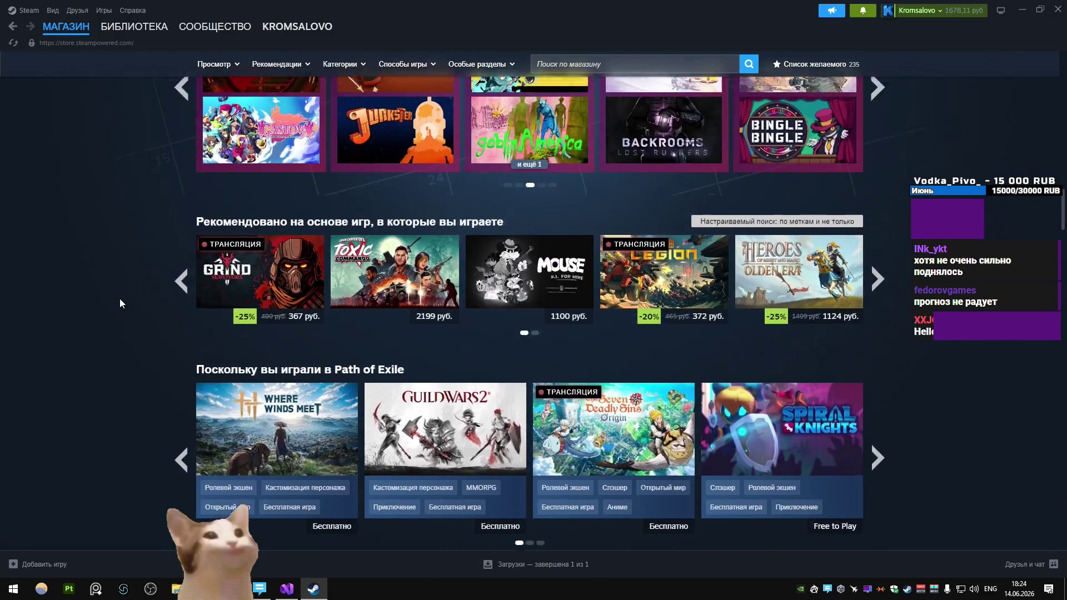
{"action": "scroll", "coordinate": [119, 298], "scroll_direction": "up", "scroll_amount": 10}
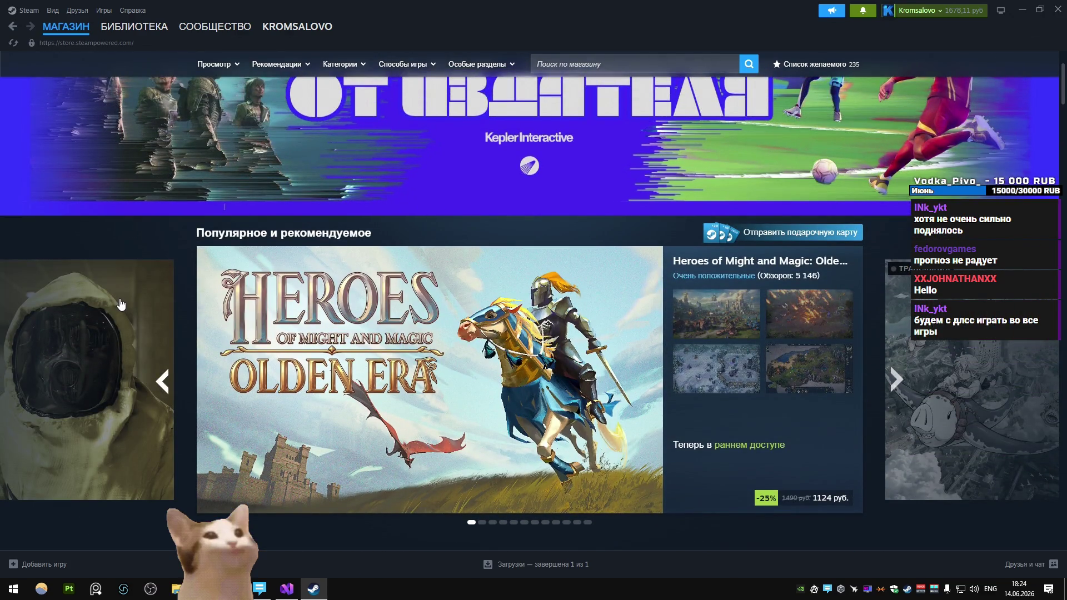
{"action": "scroll", "coordinate": [120, 303], "scroll_direction": "up", "scroll_amount": 2}
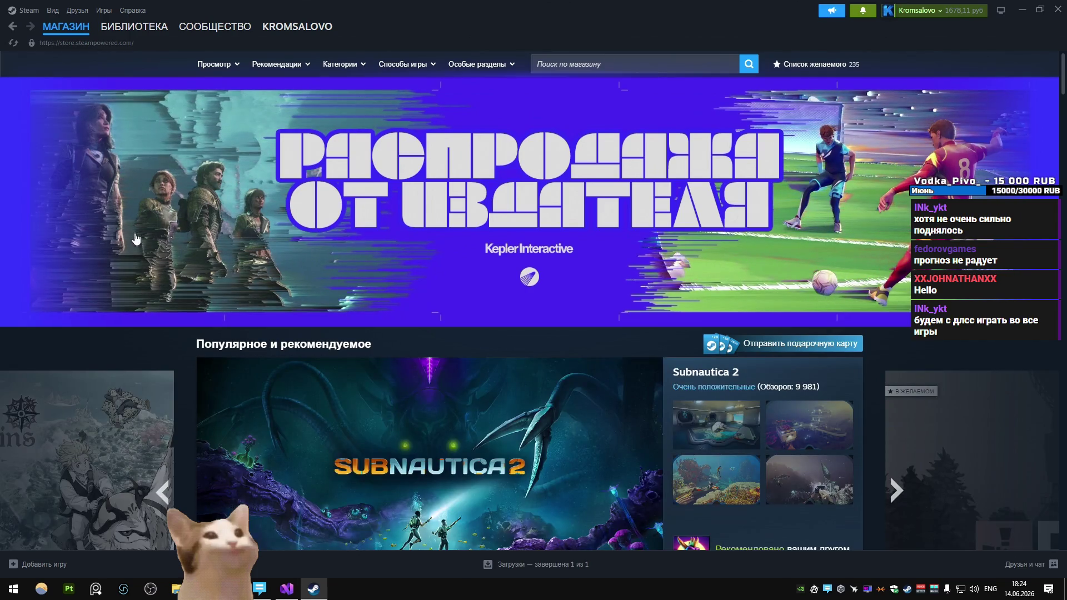
{"action": "left_click", "coordinate": [144, 31]}
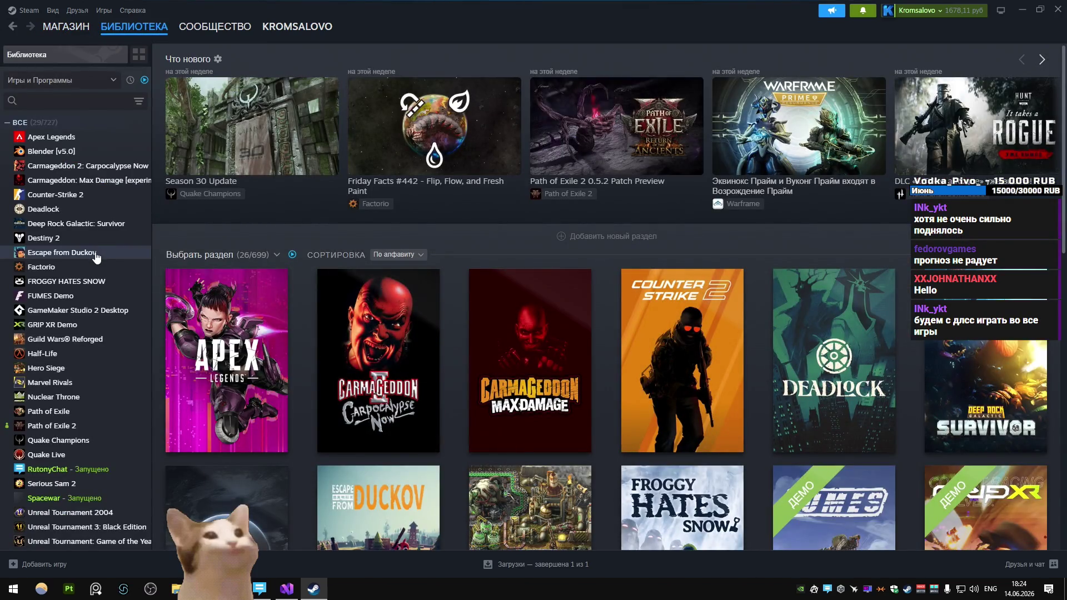
Step: Close Visual Studio, then reset MSI Afterburner to defaults and close it
{"action": "left_click", "coordinate": [287, 589]}
{"action": "key", "text": "alt+F4"}
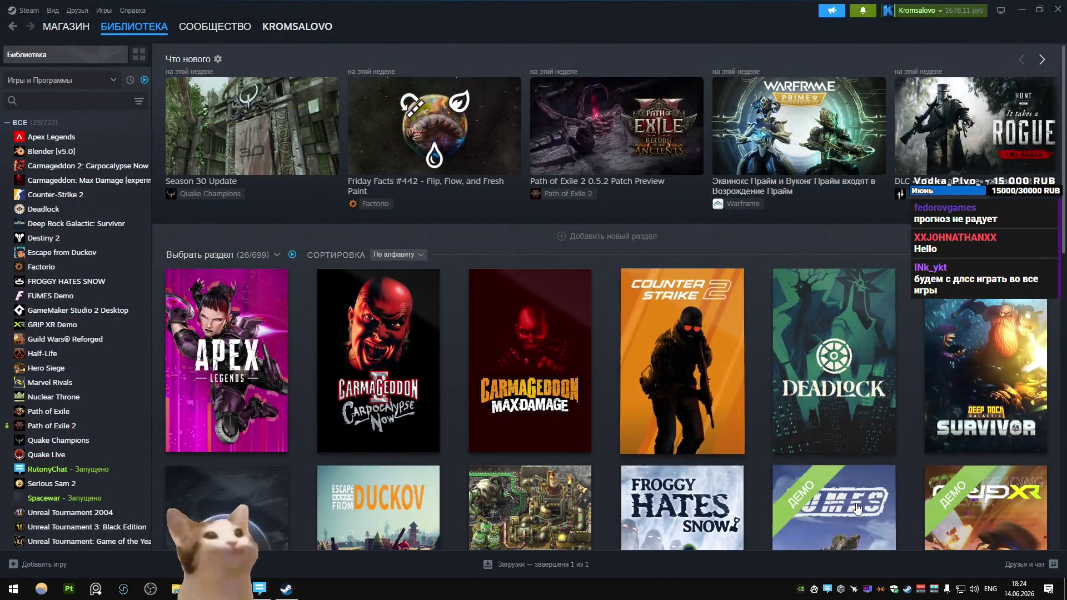
{"action": "left_click", "coordinate": [416, 477]}
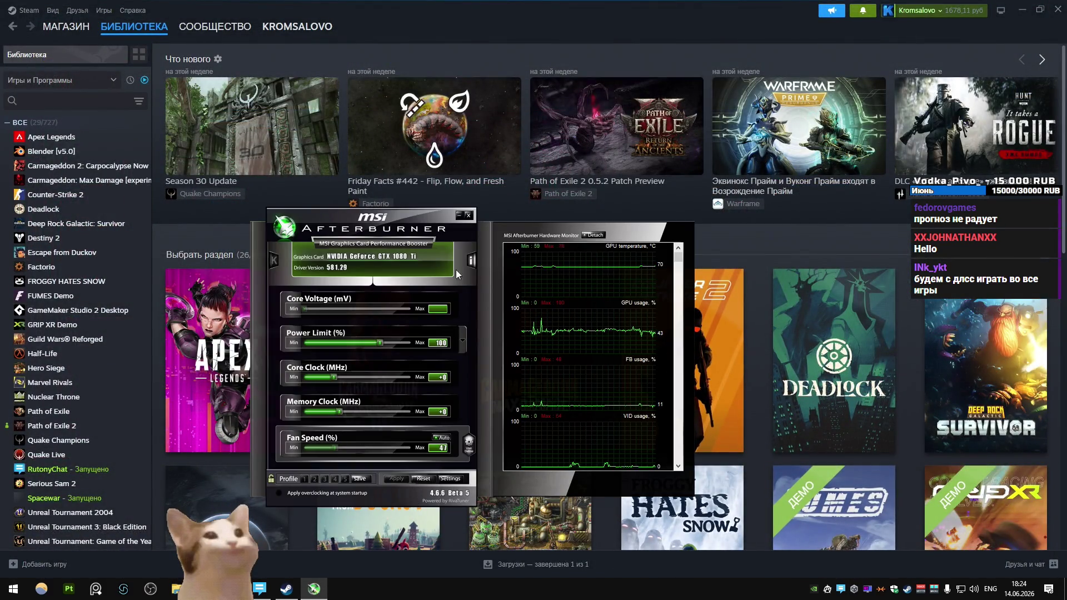
{"action": "left_click", "coordinate": [470, 214]}
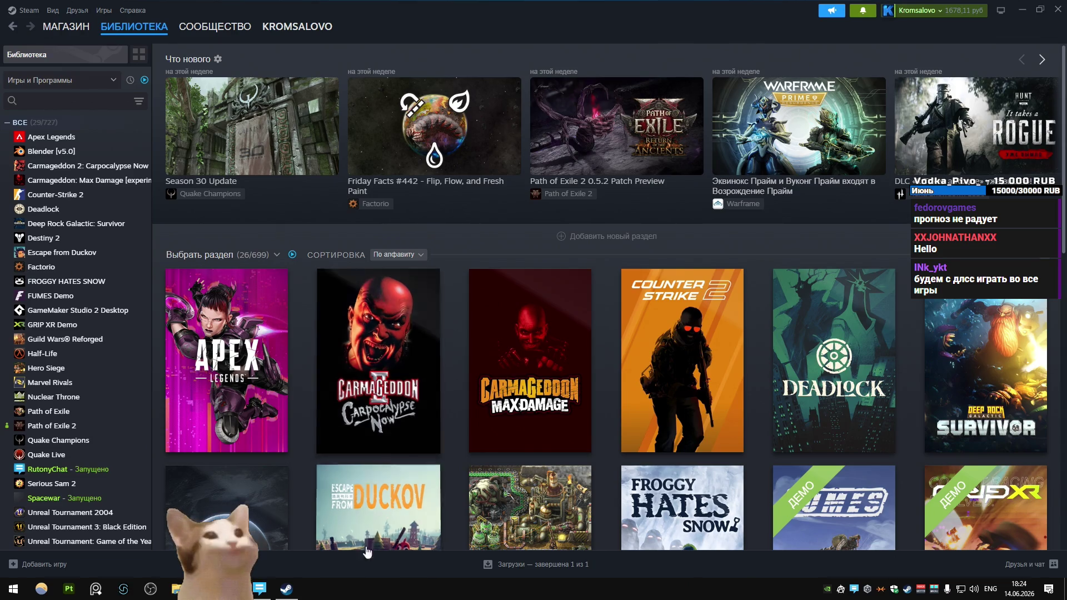
{"action": "mouse_move", "coordinate": [476, 298]}
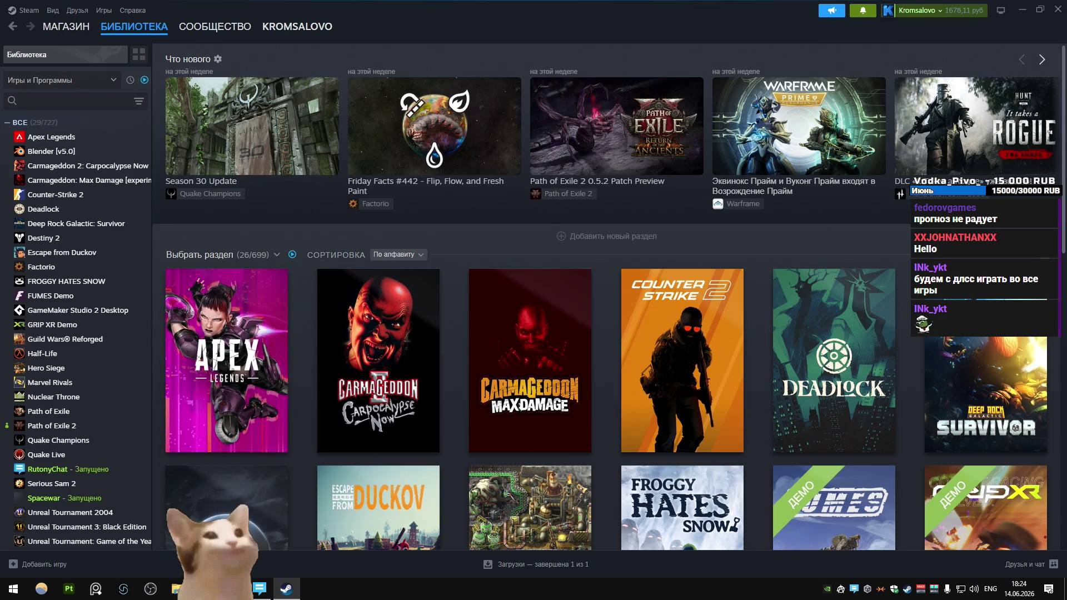
Step: Briefly bring up Chrome, then return to Steam and open the store
{"action": "left_click", "coordinate": [231, 589]}
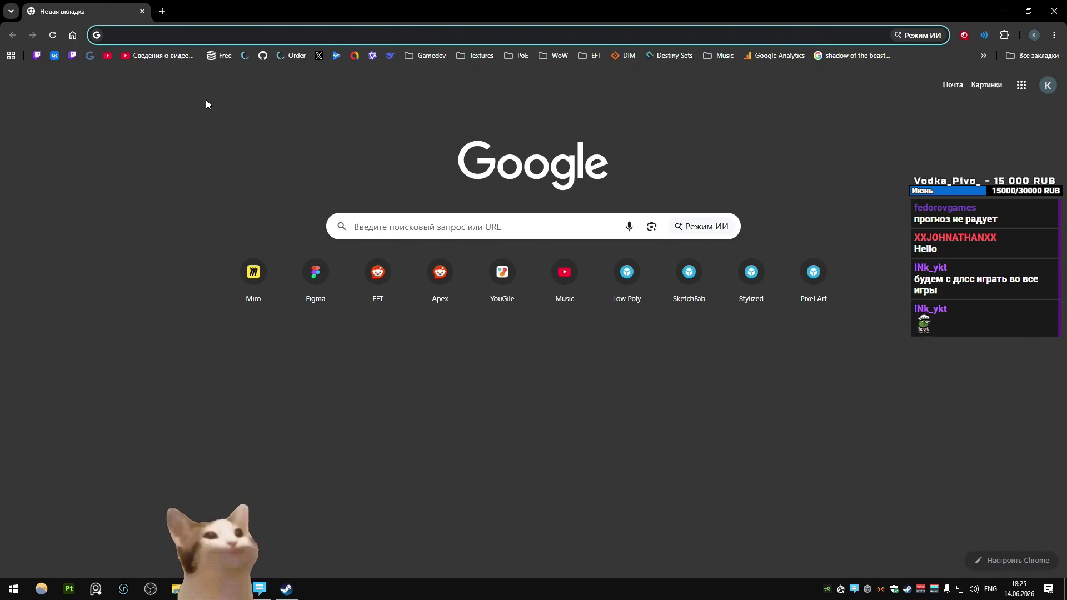
{"action": "key", "text": "alt+Tab"}
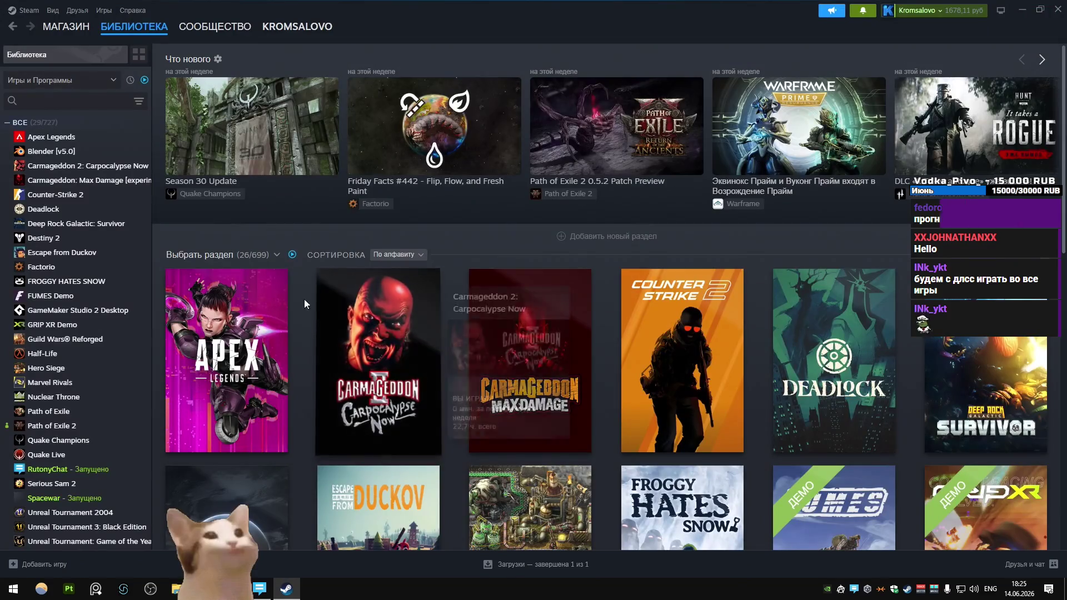
{"action": "mouse_move", "coordinate": [116, 30]}
{"action": "left_click", "coordinate": [66, 28]}
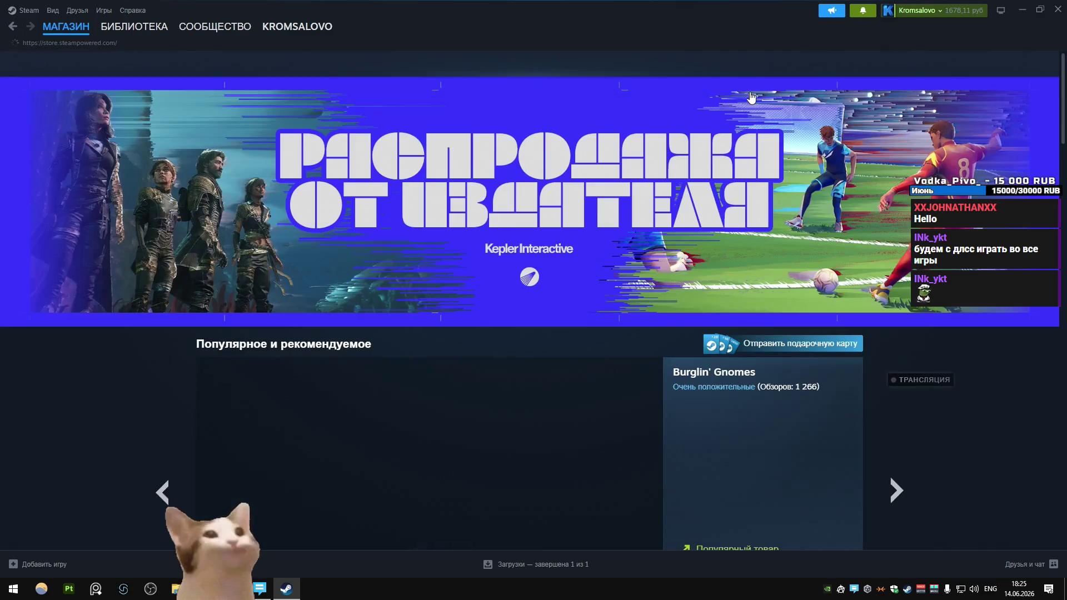
Step: Search the store for splitgate, check its user reviews, then open the EMPULSE page
{"action": "left_click", "coordinate": [695, 64]}
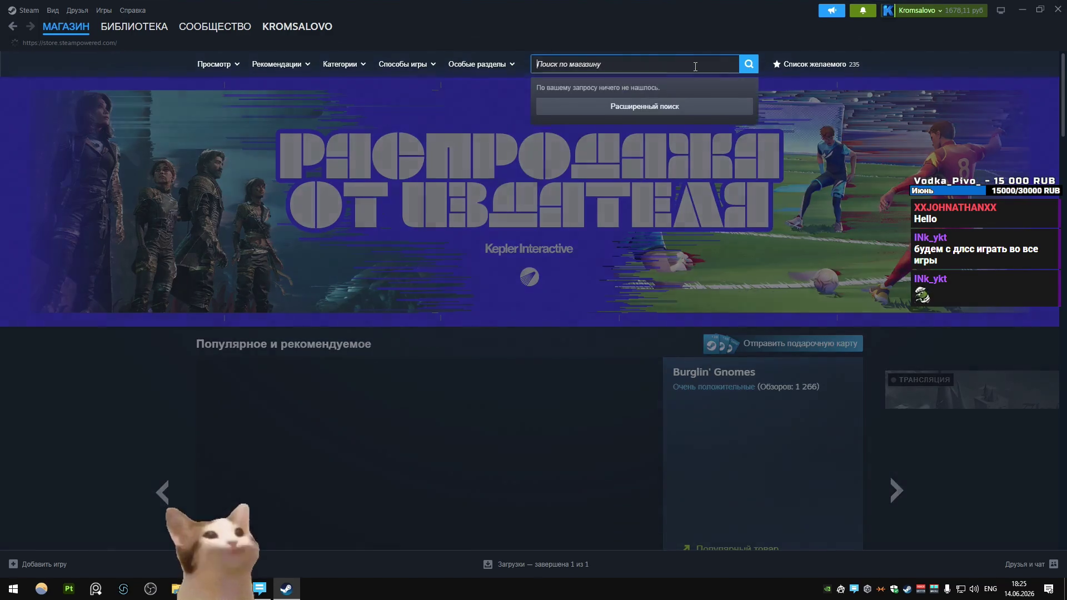
{"action": "type", "text": "splitg"}
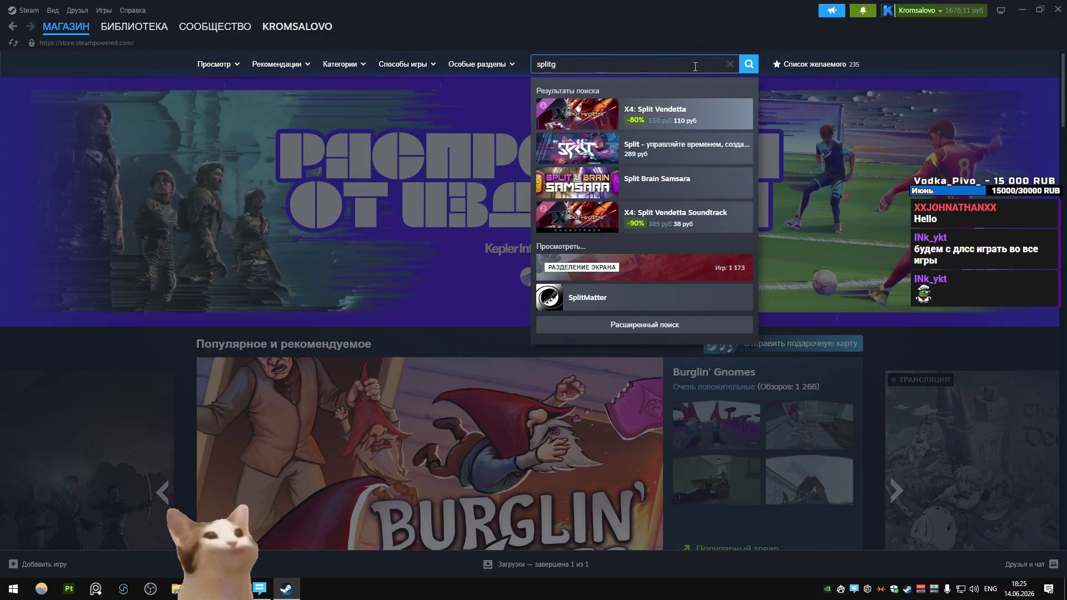
{"action": "type", "text": "ate"}
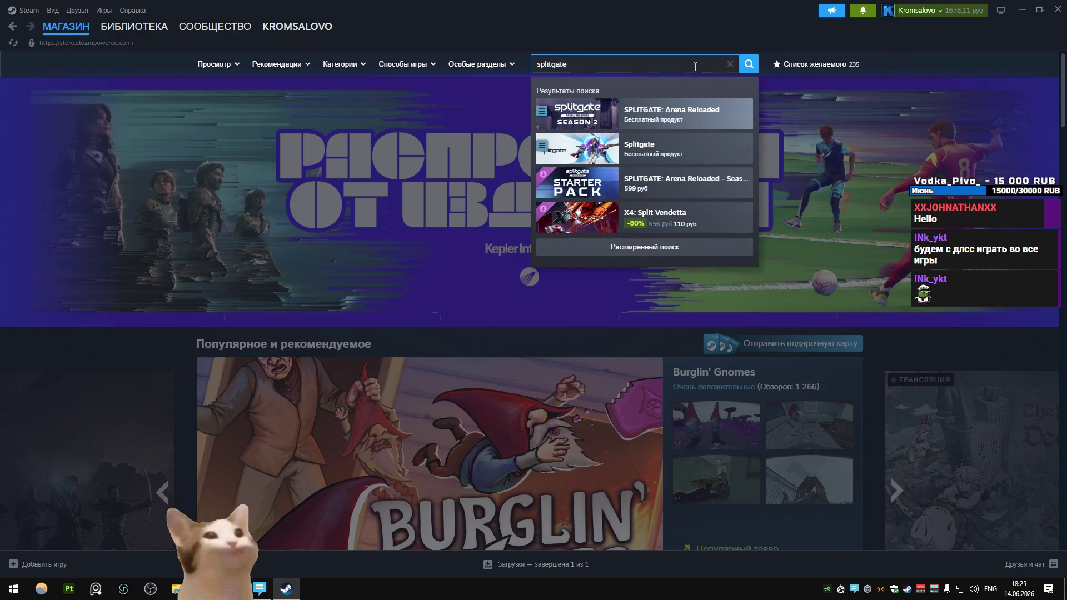
{"action": "left_click", "coordinate": [694, 147]}
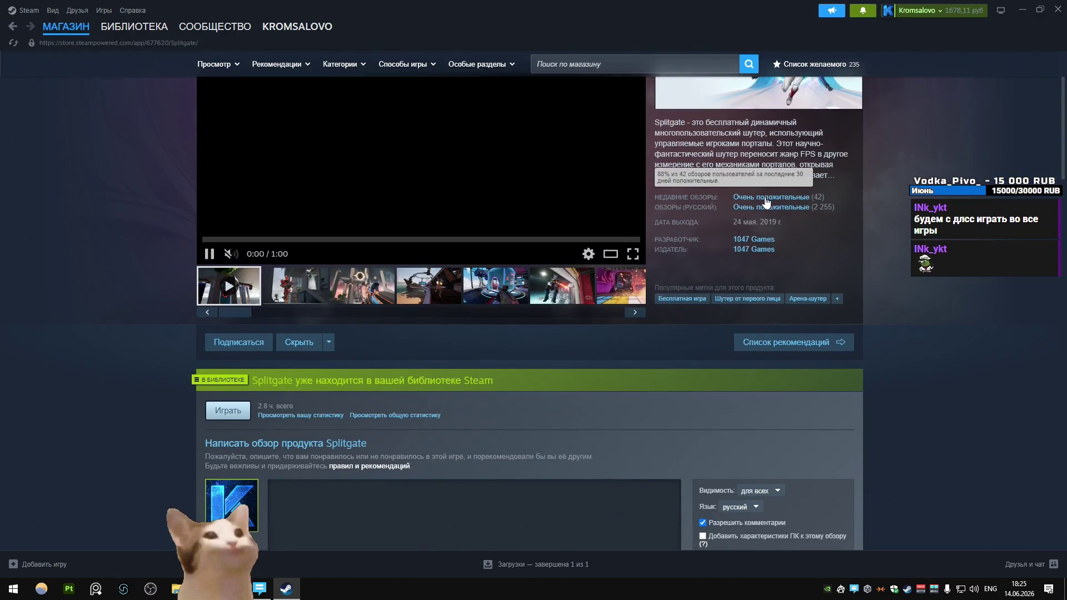
{"action": "left_click", "coordinate": [745, 200]}
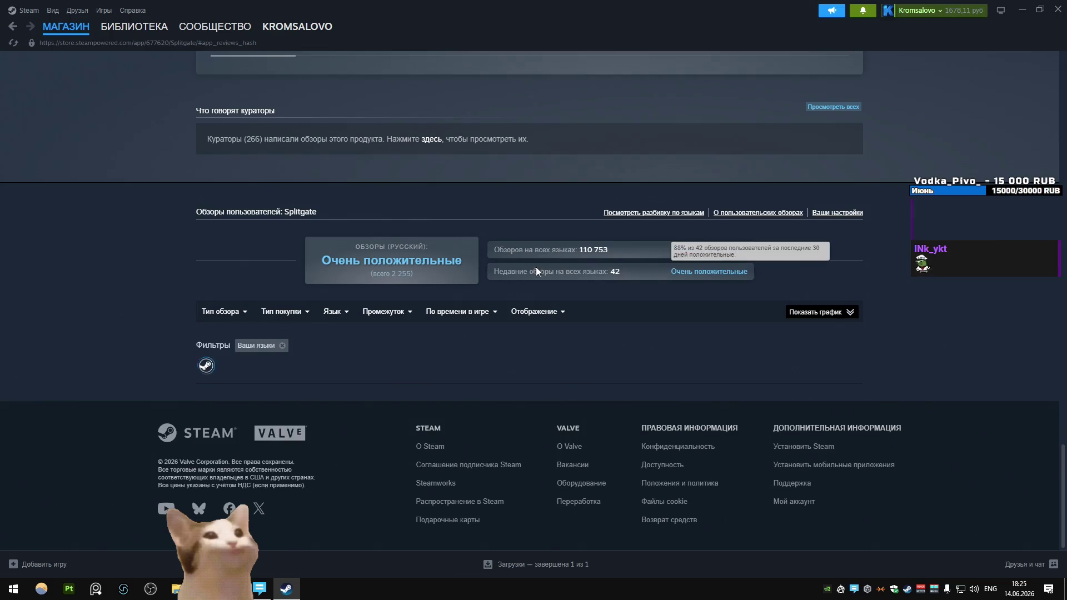
{"action": "scroll", "coordinate": [179, 236], "scroll_direction": "up", "scroll_amount": 15}
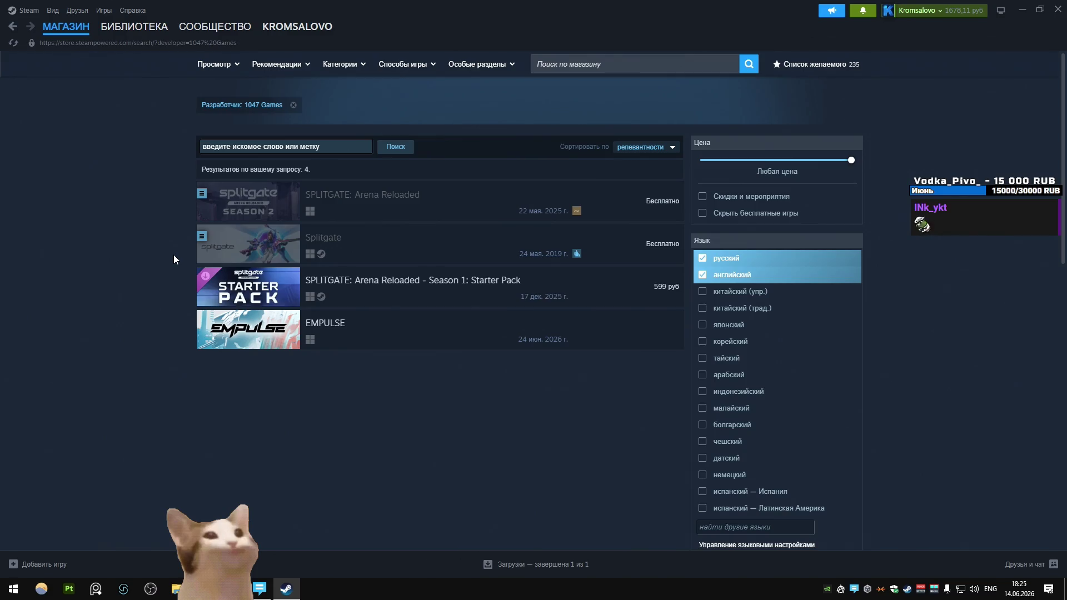
{"action": "left_click", "coordinate": [277, 333]}
Step: Scroll up and down through the EMPULSE store page
{"action": "scroll", "coordinate": [70, 300], "scroll_direction": "down", "scroll_amount": 5}
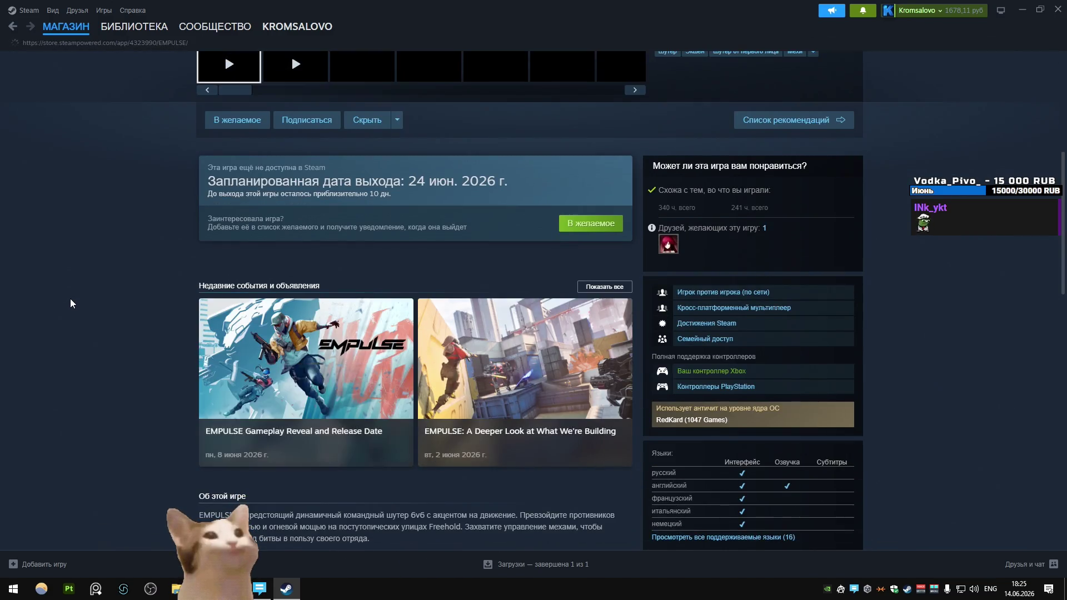
{"action": "scroll", "coordinate": [70, 303], "scroll_direction": "up", "scroll_amount": 1}
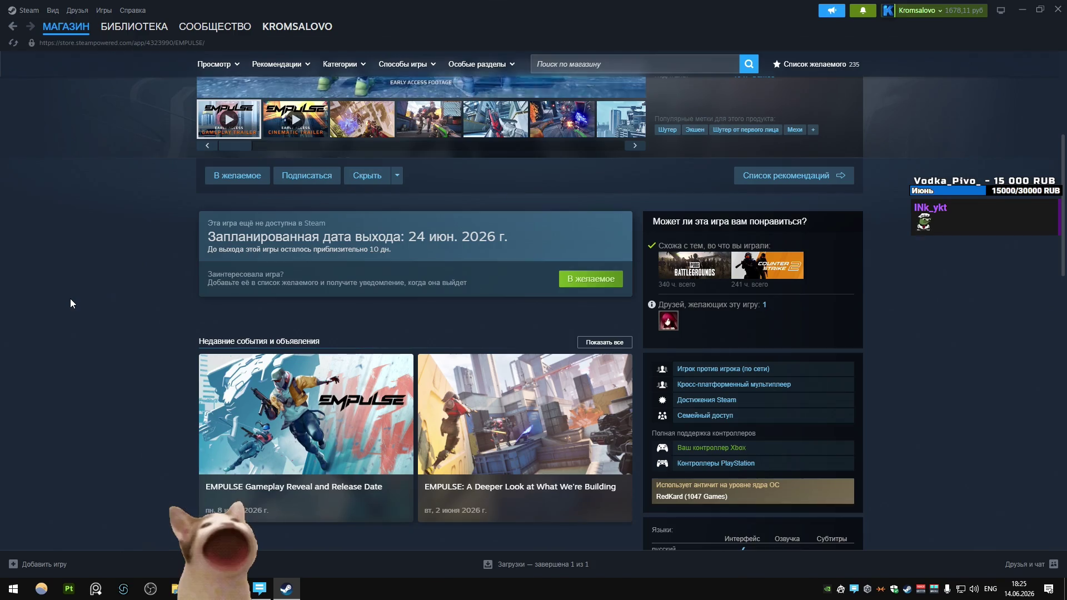
{"action": "scroll", "coordinate": [70, 300], "scroll_direction": "down", "scroll_amount": 3}
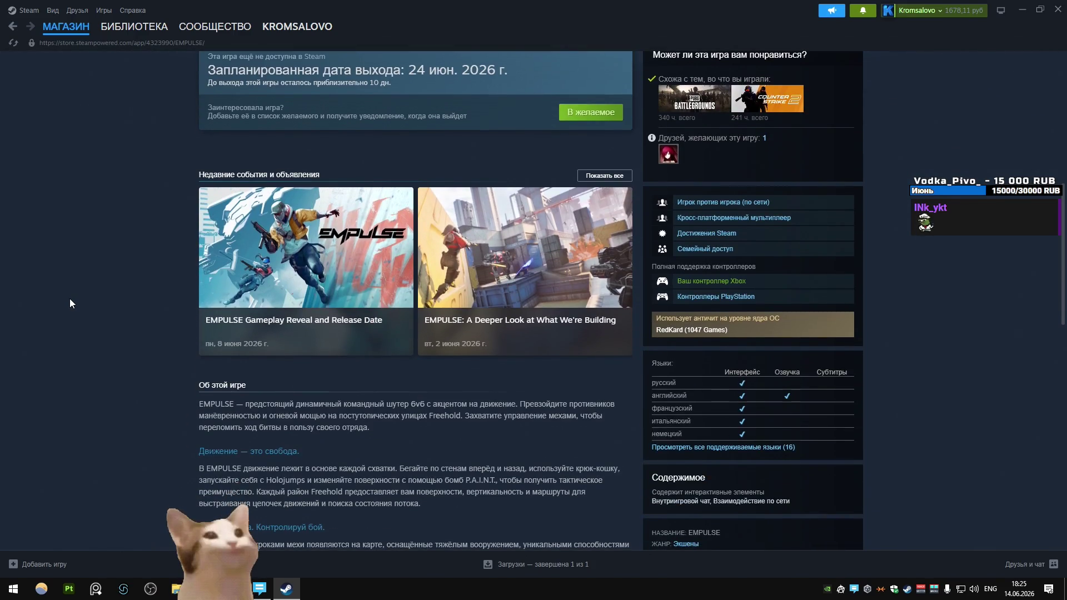
{"action": "scroll", "coordinate": [70, 304], "scroll_direction": "down", "scroll_amount": 5}
{"action": "scroll", "coordinate": [70, 304], "scroll_direction": "up", "scroll_amount": 7}
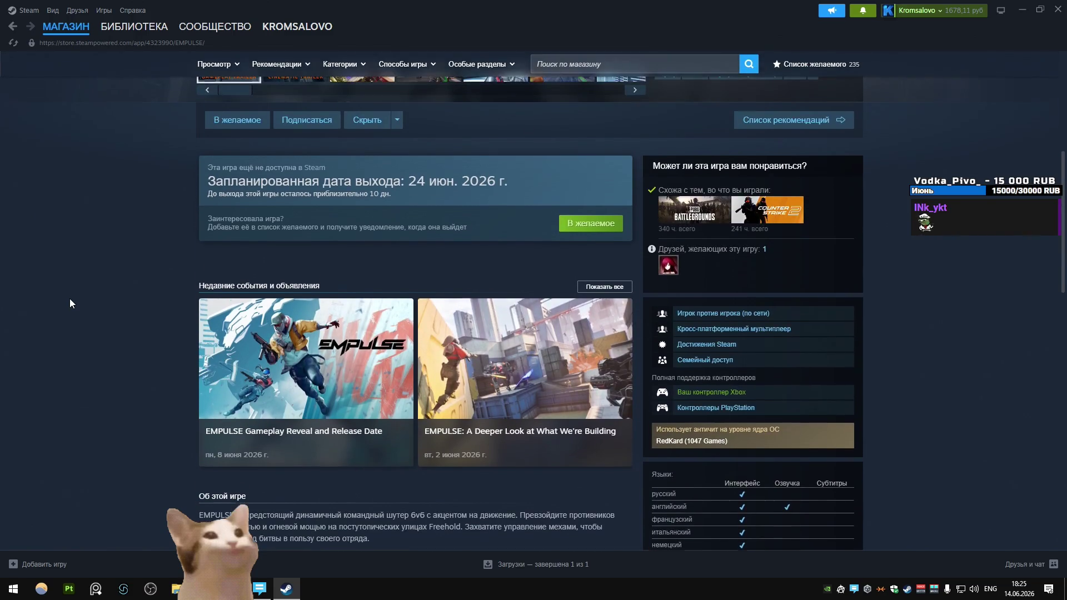
{"action": "scroll", "coordinate": [69, 298], "scroll_direction": "down", "scroll_amount": 6}
{"action": "scroll", "coordinate": [71, 298], "scroll_direction": "up", "scroll_amount": 9}
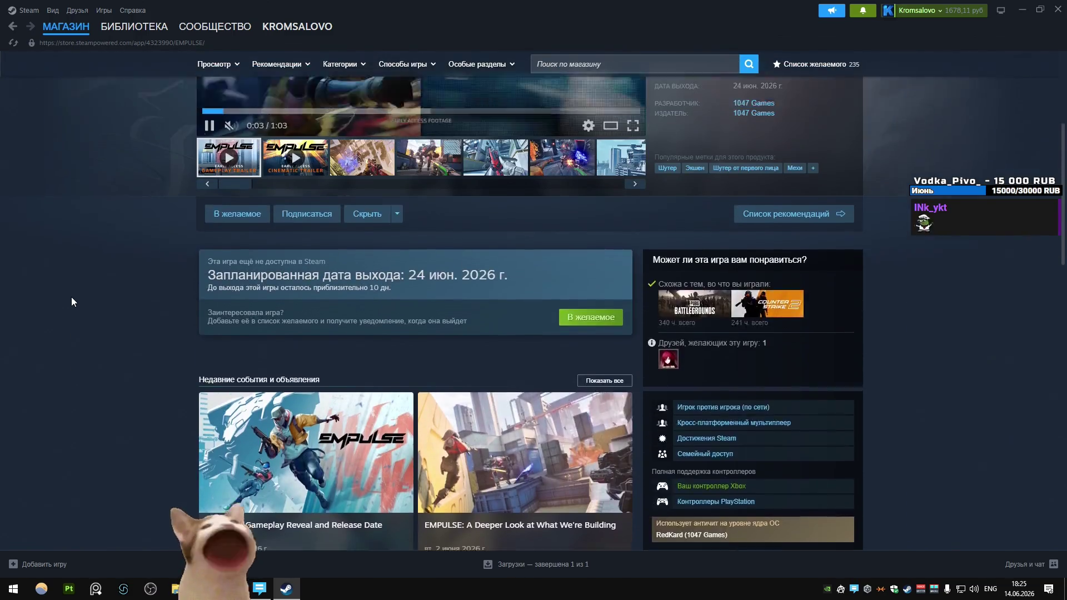
{"action": "scroll", "coordinate": [72, 298], "scroll_direction": "up", "scroll_amount": 3}
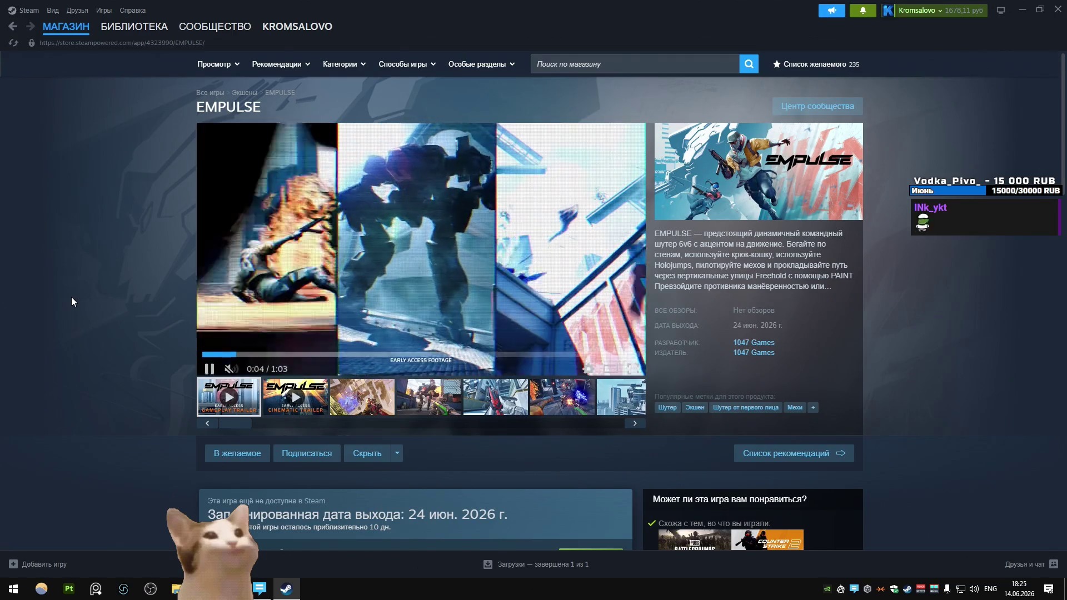
Step: Browse the EMPULSE screenshots, viewing one full screen and ending on the shooter shot
{"action": "left_click", "coordinate": [362, 397]}
{"action": "left_click", "coordinate": [440, 334]}
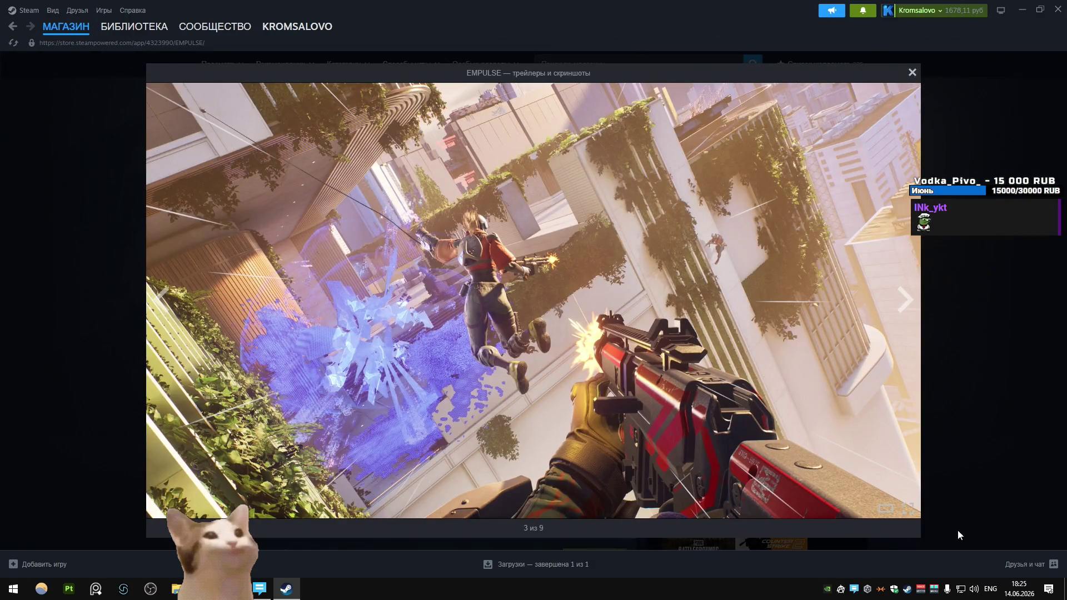
{"action": "left_click", "coordinate": [954, 538]}
{"action": "left_click", "coordinate": [522, 411]}
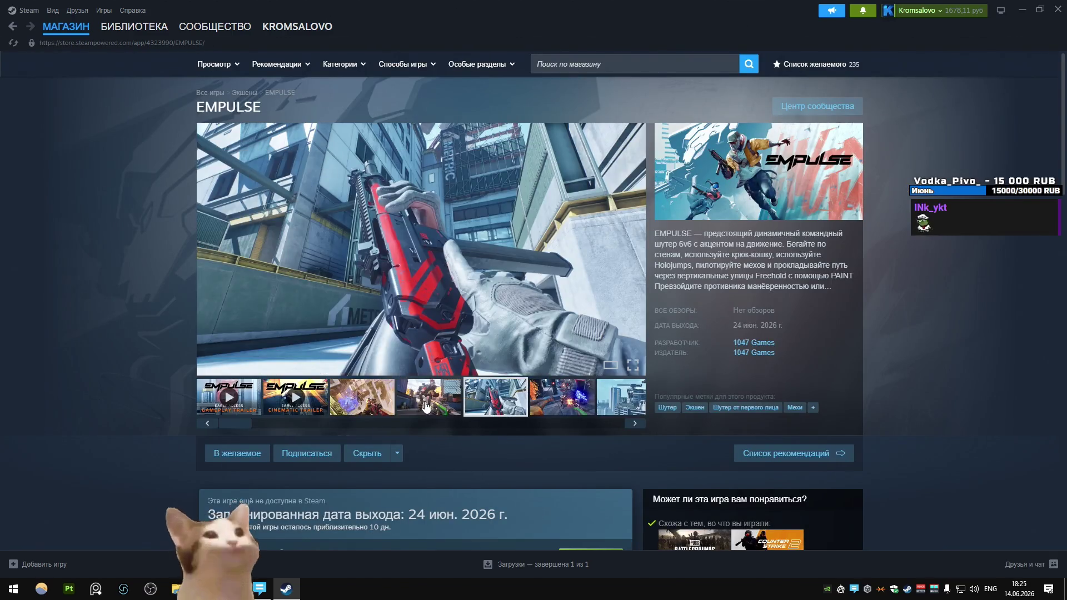
{"action": "left_click", "coordinate": [426, 407]}
{"action": "left_click", "coordinate": [583, 410]}
{"action": "left_click", "coordinate": [620, 396]}
{"action": "left_click", "coordinate": [445, 307]}
{"action": "left_click", "coordinate": [938, 435]}
{"action": "left_click_drag", "start_coordinate": [616, 428], "coordinate": [529, 422]}
{"action": "left_click", "coordinate": [449, 406]}
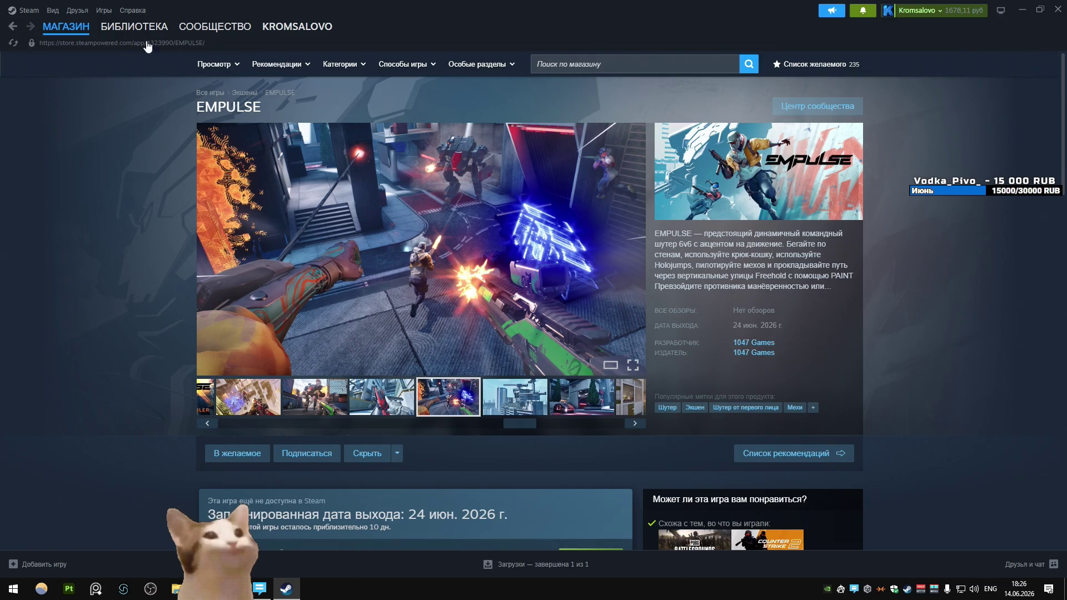
Step: Return to the Steam library, then switch to the running Unity game
{"action": "left_click", "coordinate": [133, 27]}
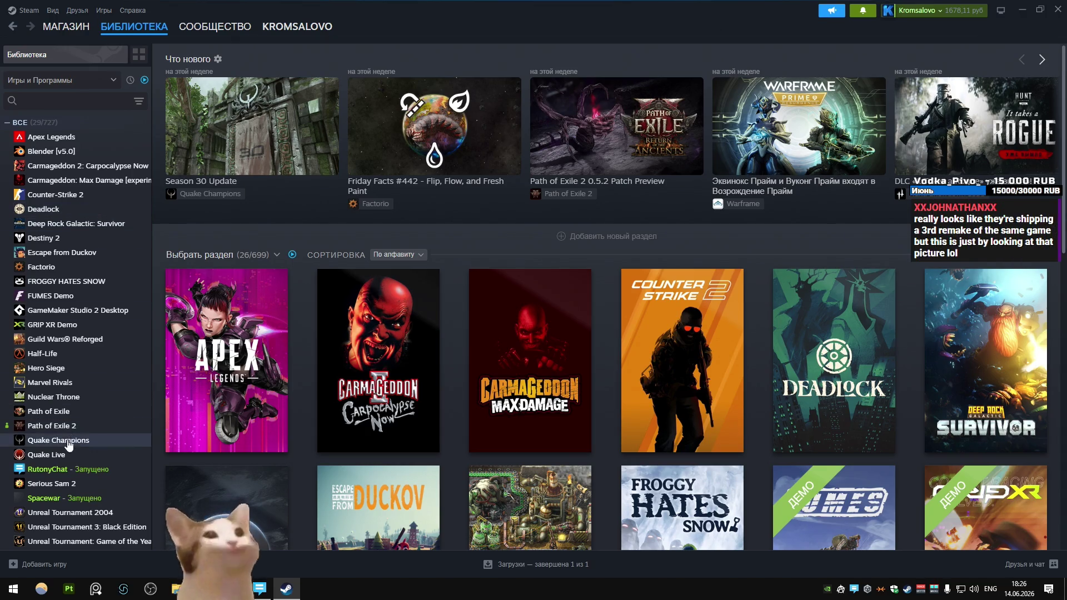
{"action": "mouse_move", "coordinate": [395, 278]}
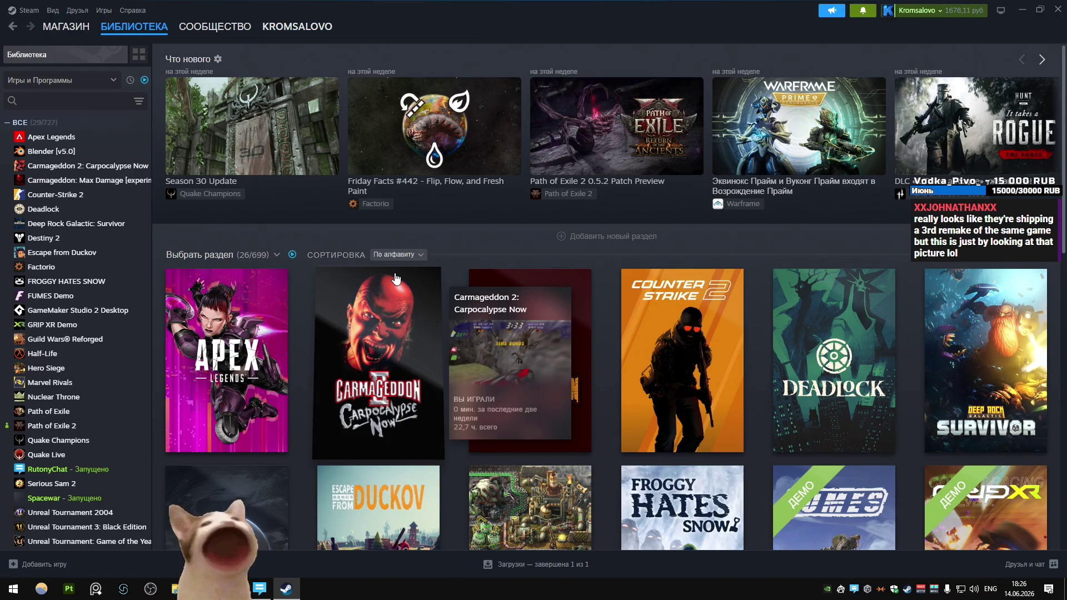
{"action": "key", "text": "alt+Tab"}
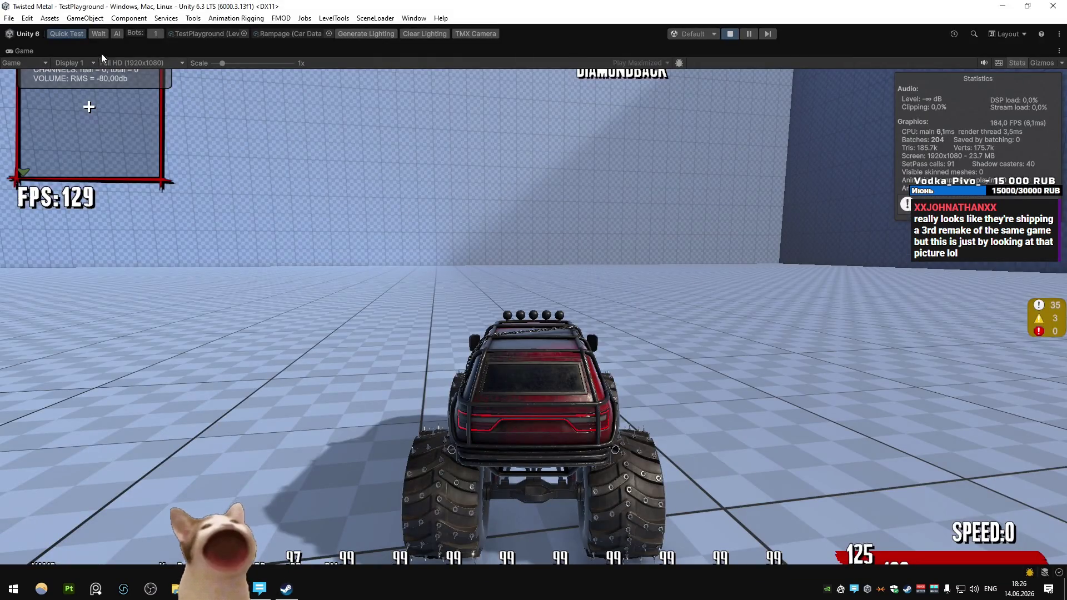
Step: Pause the running game, exit to the MultiplayerLobby, and pick the Bandito on Vehicle Select
{"action": "key", "text": "Escape"}
{"action": "key", "text": "Down"}
{"action": "key", "text": "Return"}
{"action": "key", "text": "Return"}
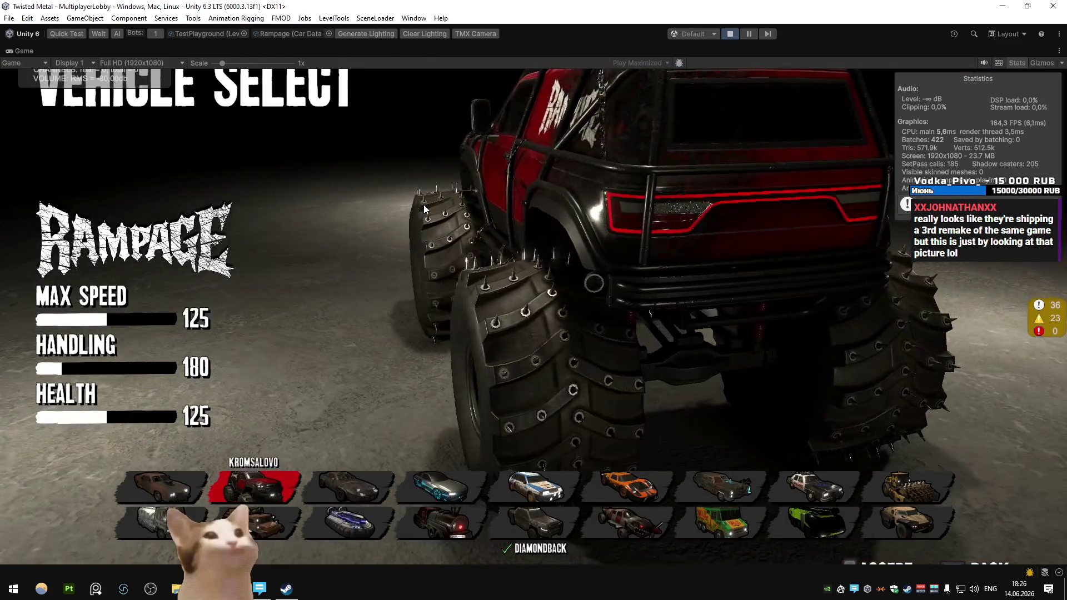
{"action": "key", "text": "Left"}
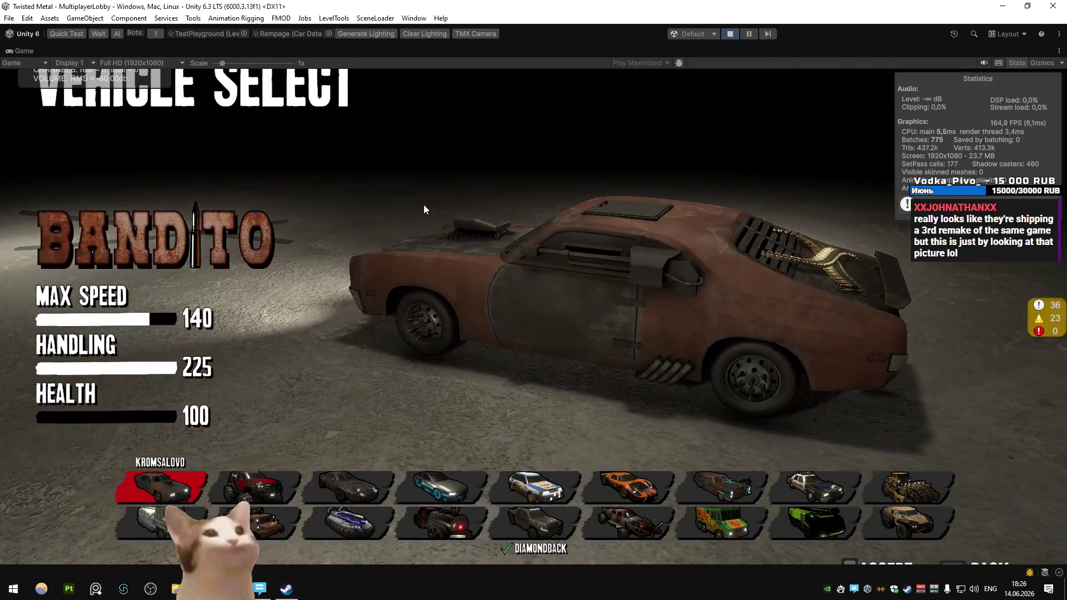